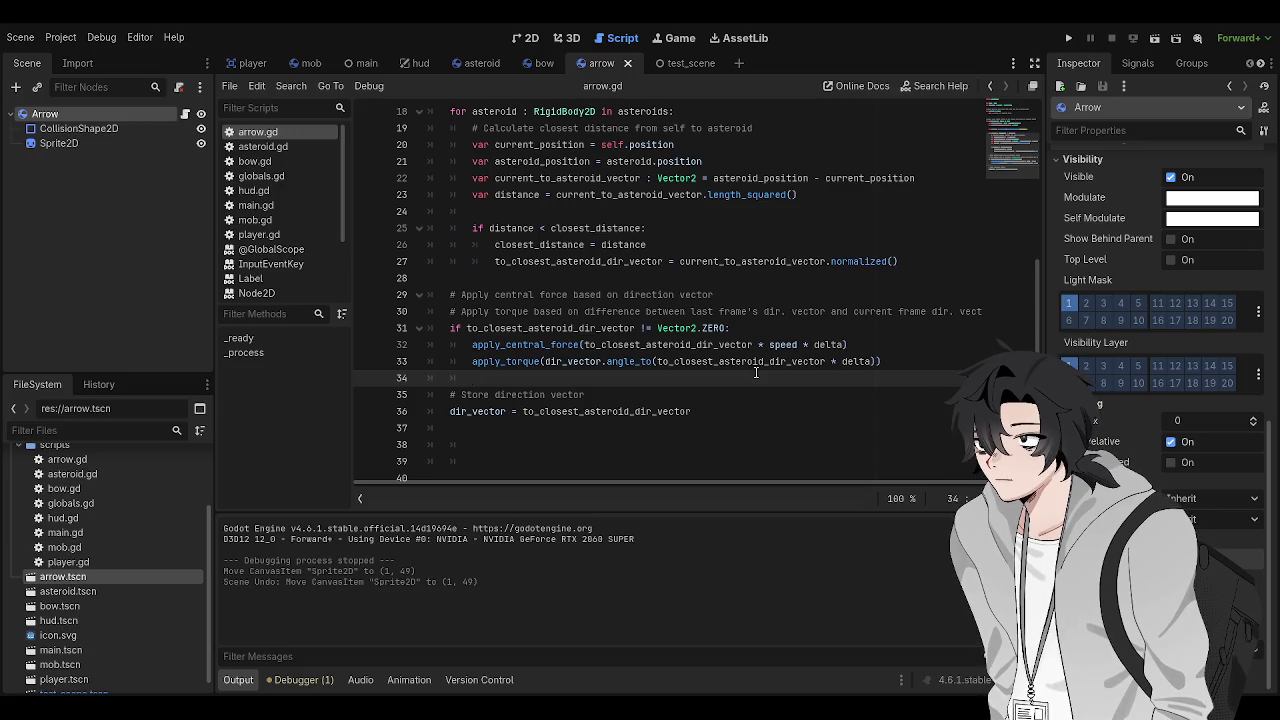
# Save arrow.gd and comment out the apply_torque steering line on line 33
pyautogui.hotkey('ctrl', 's')
pyautogui.click(590, 394)
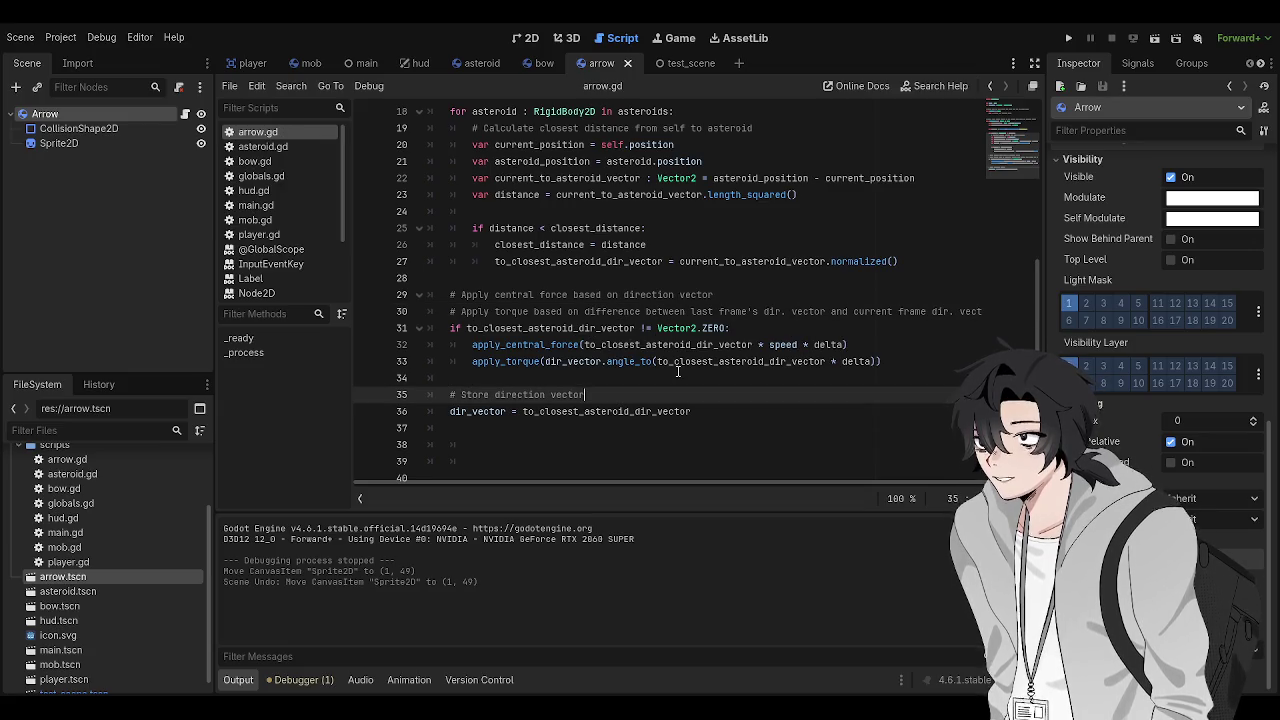
pyautogui.click(678, 371)
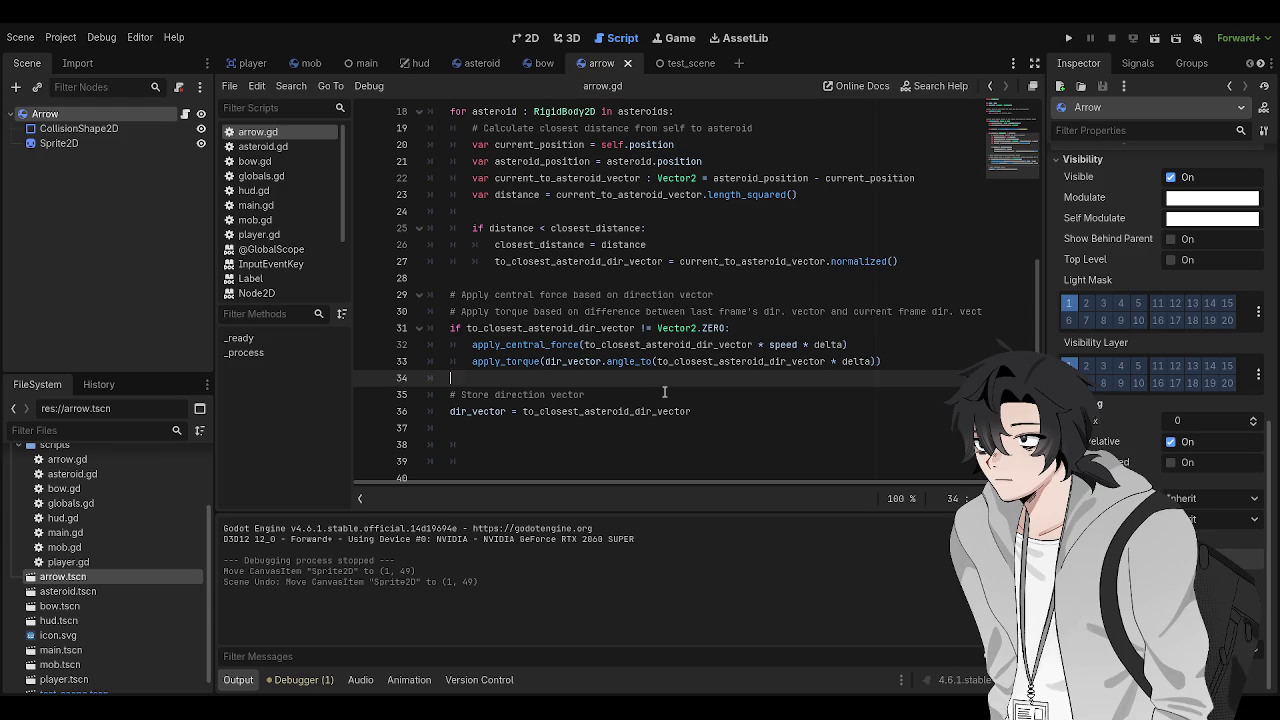
pyautogui.click(852, 344)
pyautogui.scroll(5, 852, 382)
pyautogui.scroll(-3, 708, 264)
pyautogui.scroll(-3, 708, 264)
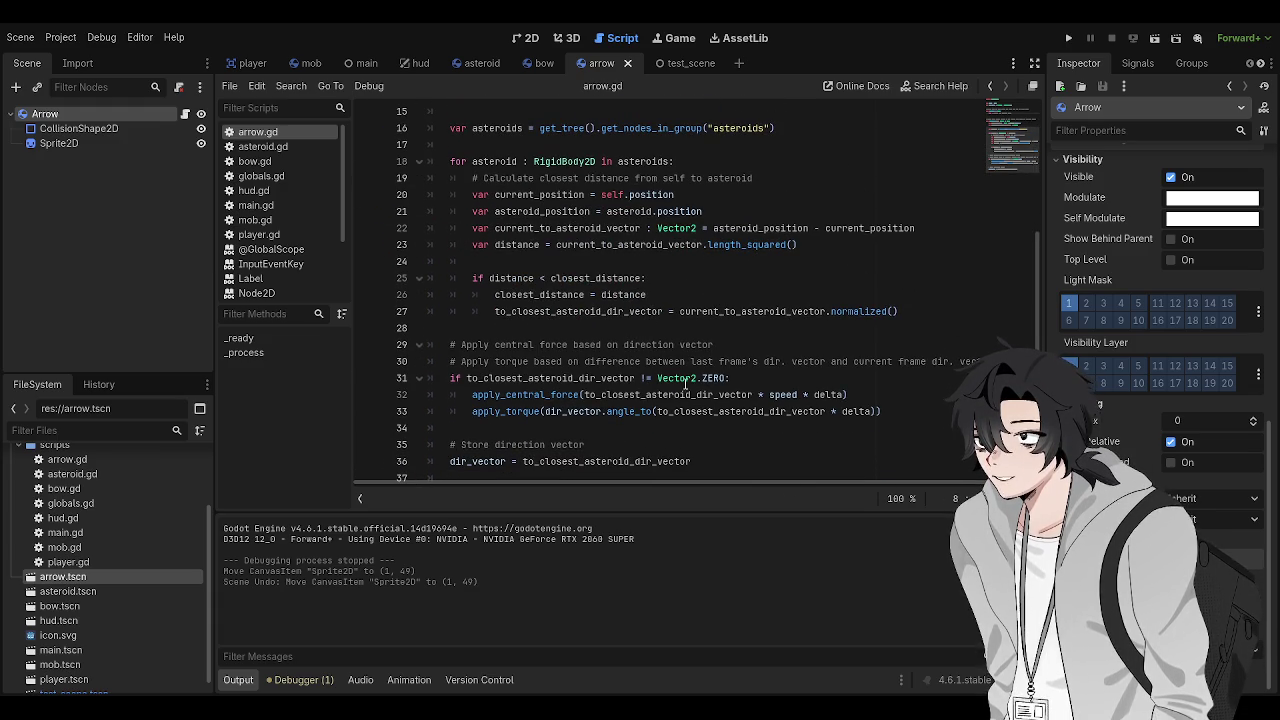
pyautogui.click(628, 411)
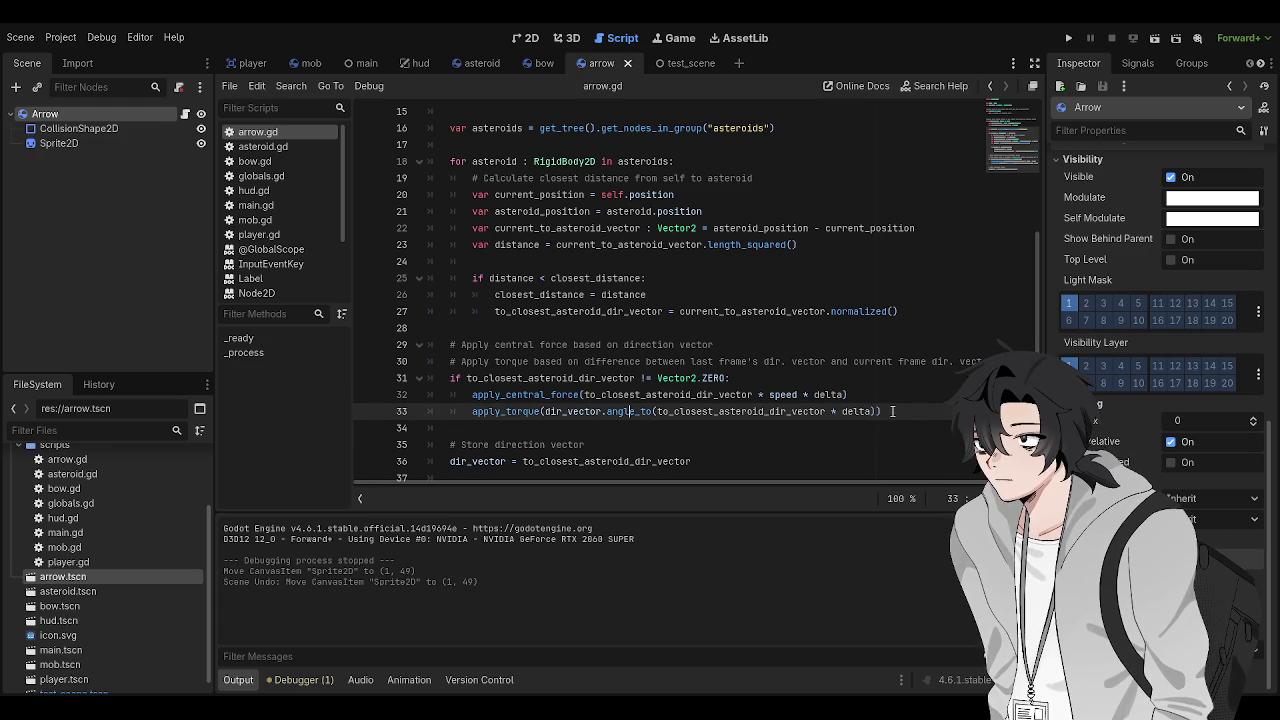
pyautogui.hotkey('ctrl', 'k')
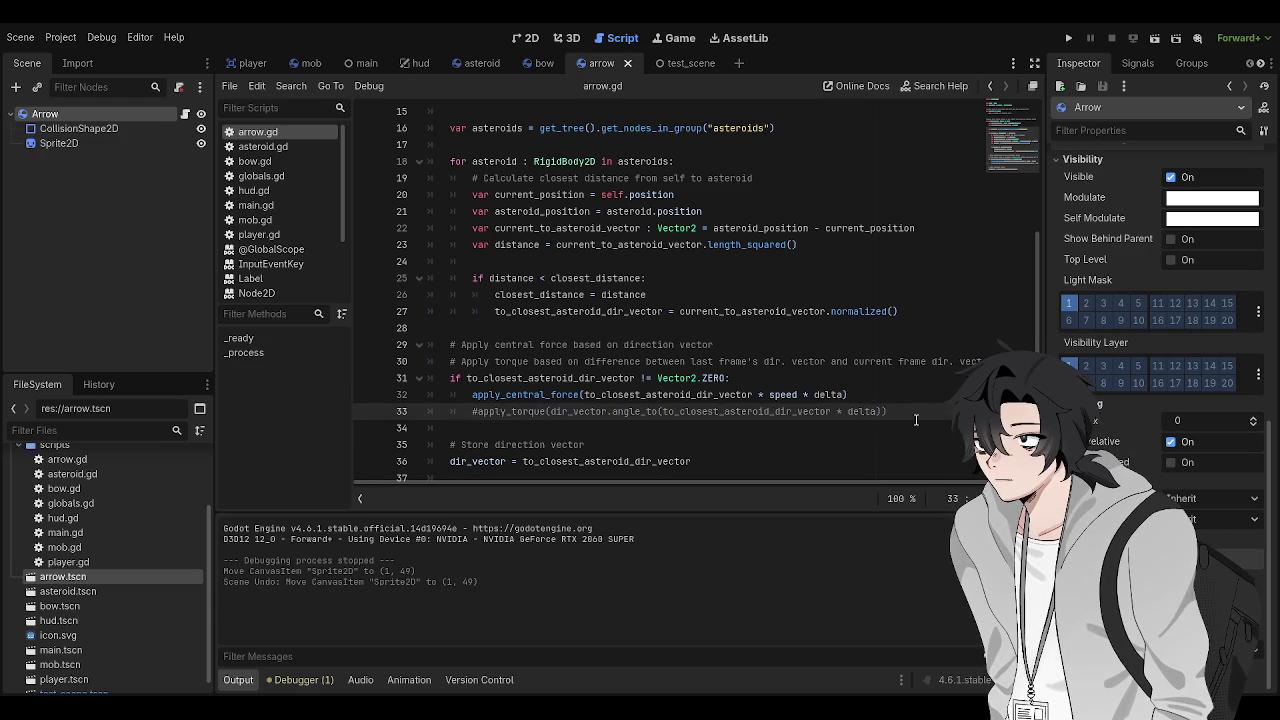
# Add apply_torque(30) on a new line below and test-run the game
pyautogui.press('Return')
pyautogui.press('Return')
pyautogui.press('BackSpace')
pyautogui.write('apply-t')
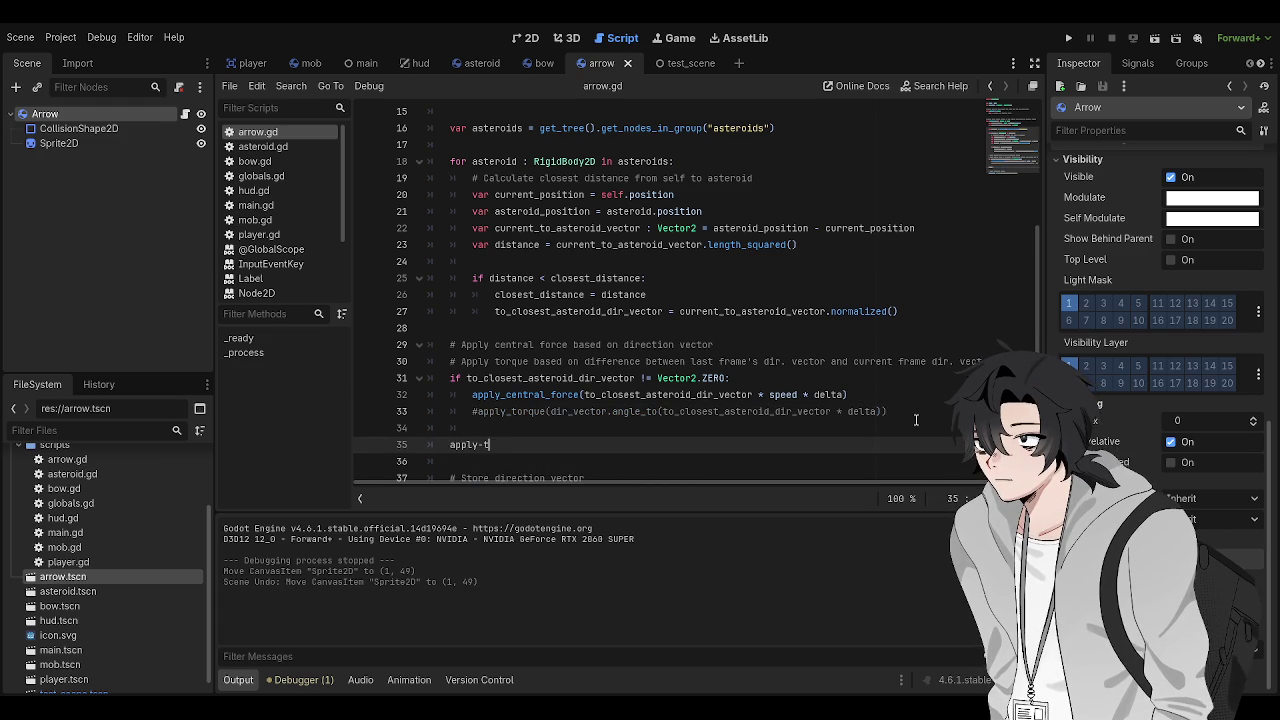
pyautogui.press('BackSpace')
pyautogui.press('BackSpace')
pyautogui.press('BackSpace')
pyautogui.write('_torqu')
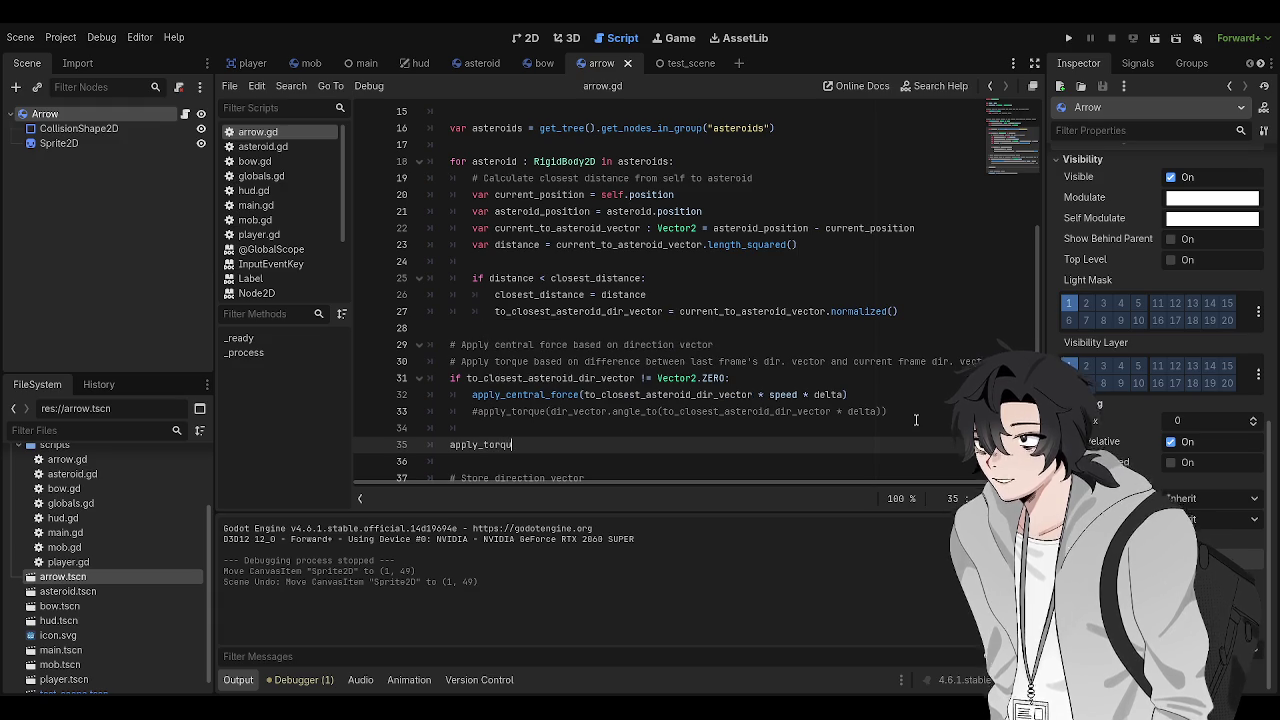
pyautogui.write('e(30)')
pyautogui.press('F5')
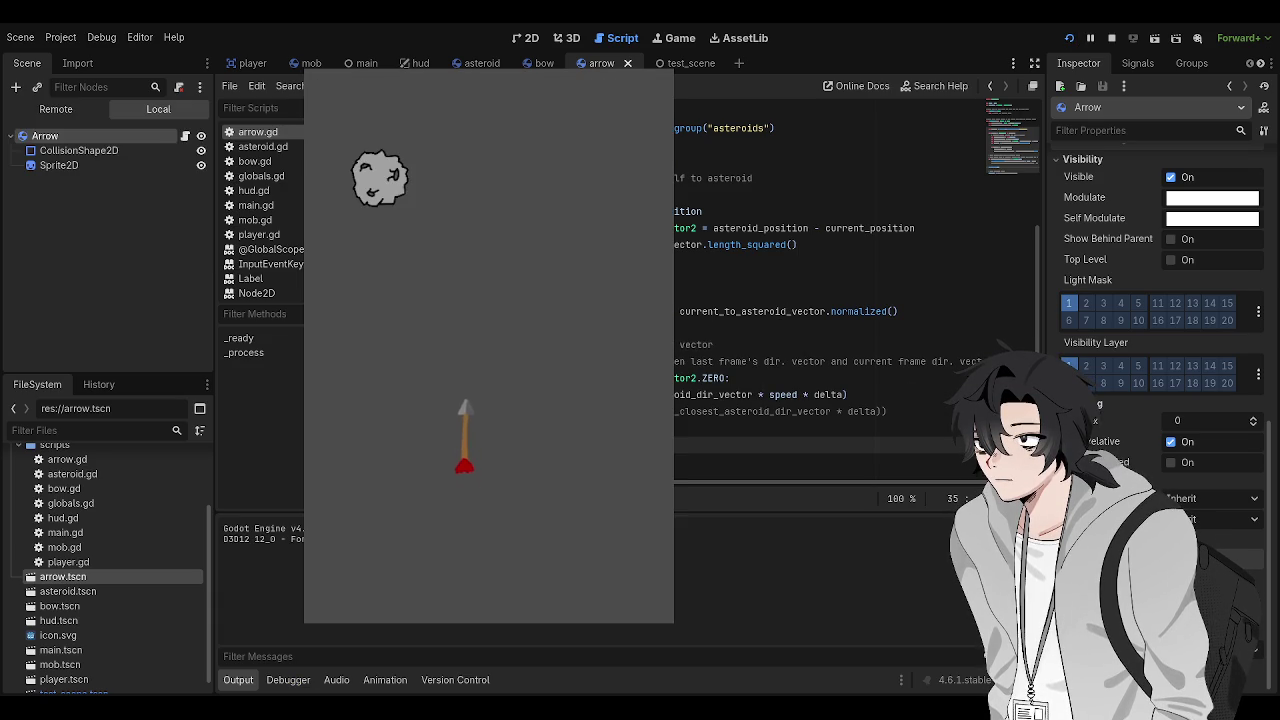
pyautogui.press('F8')
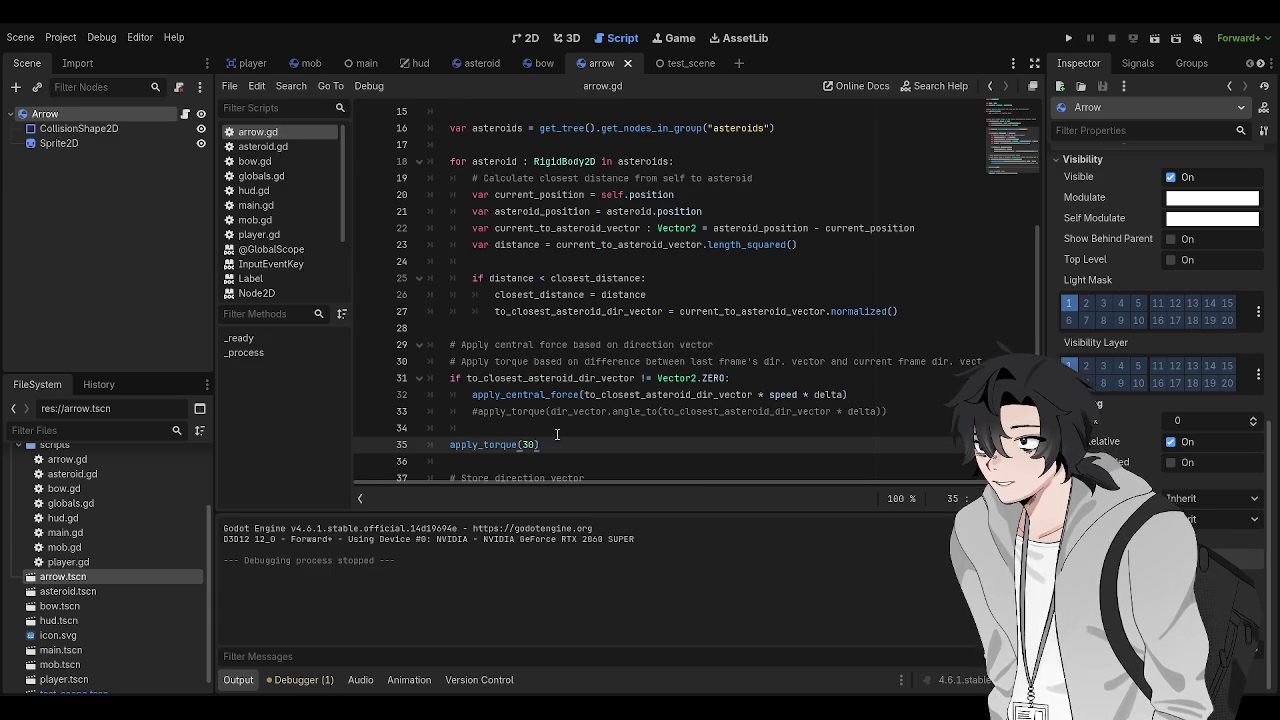
# Comment out apply_central_force, change the torque to PI/2, and run the game again
pyautogui.click(477, 396)
pyautogui.hotkey('ctrl', 'k')
pyautogui.doubleClick(529, 444)
pyautogui.write('pi')
pyautogui.write('PI')
pyautogui.write('/2')
pyautogui.press('F5')
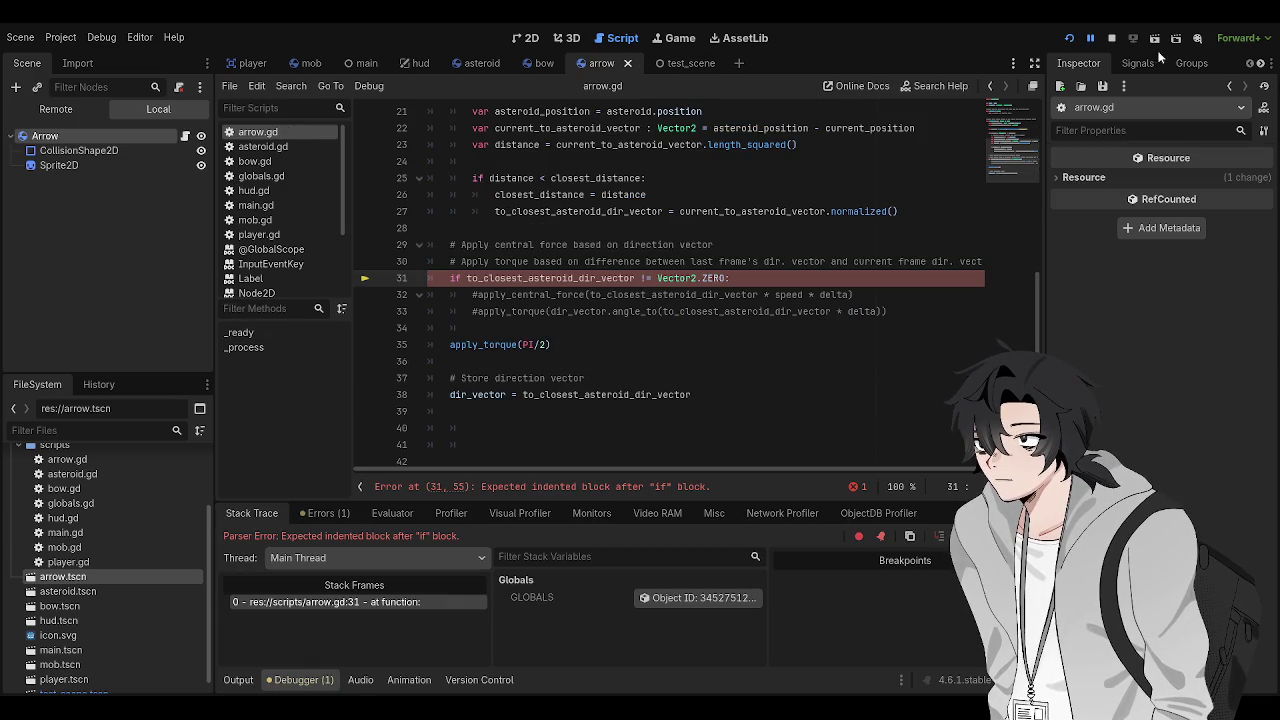
pyautogui.click(1112, 40)
# Add a pass statement inside the if block and save the script
pyautogui.click(758, 280)
pyautogui.press('Return')
pyautogui.write('pass')
pyautogui.hotkey('ctrl', 's')
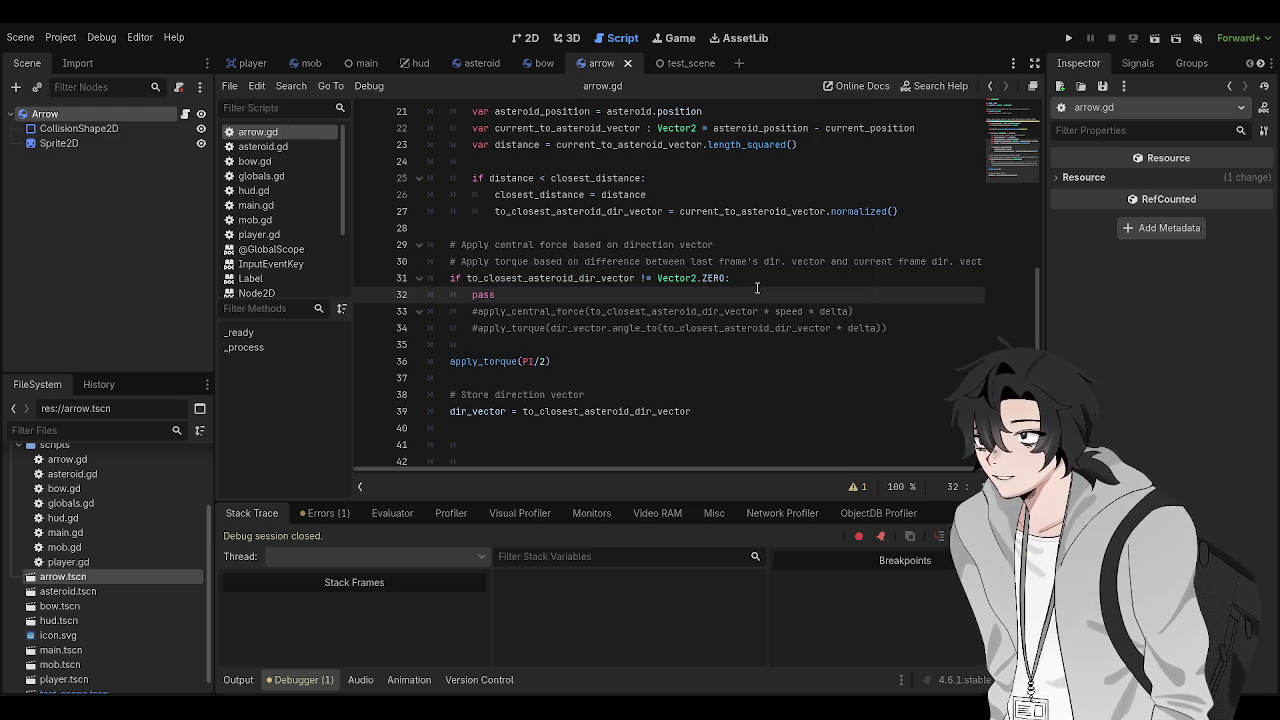
# Run the project to confirm the parse error is gone, stop it, and return to the 2D view
pyautogui.press('F5')
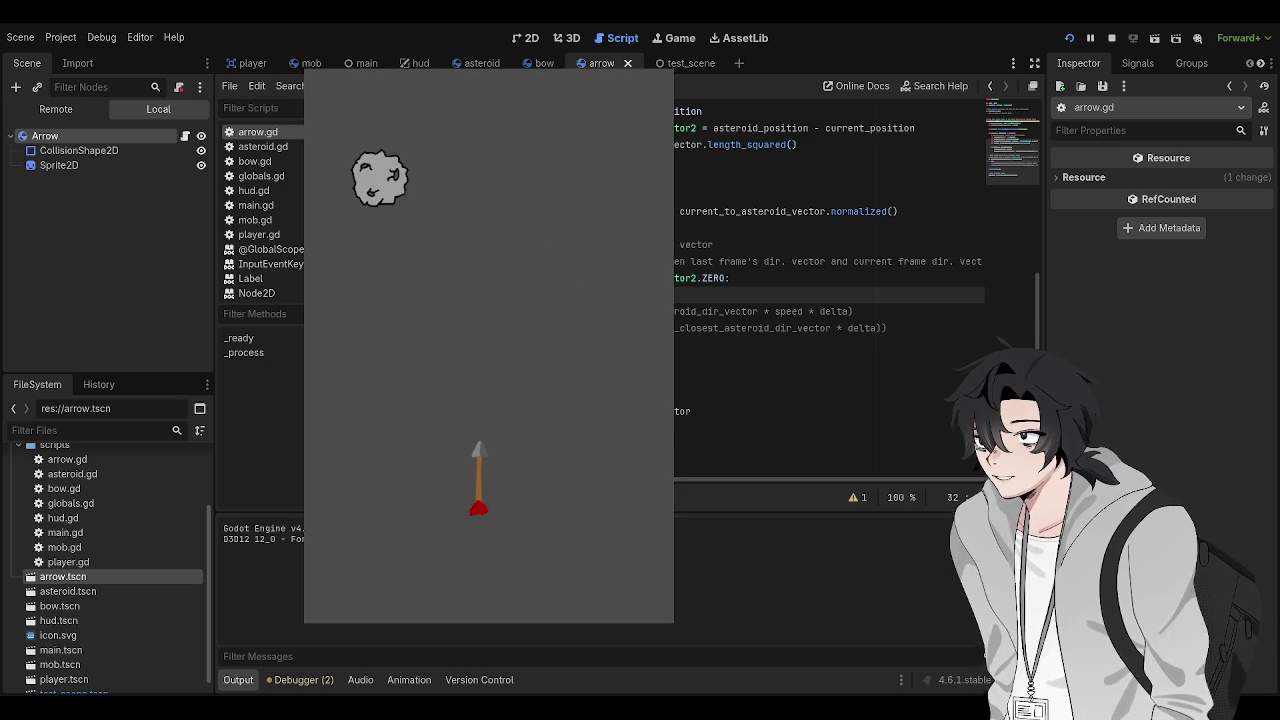
pyautogui.press('F8')
pyautogui.click(540, 361)
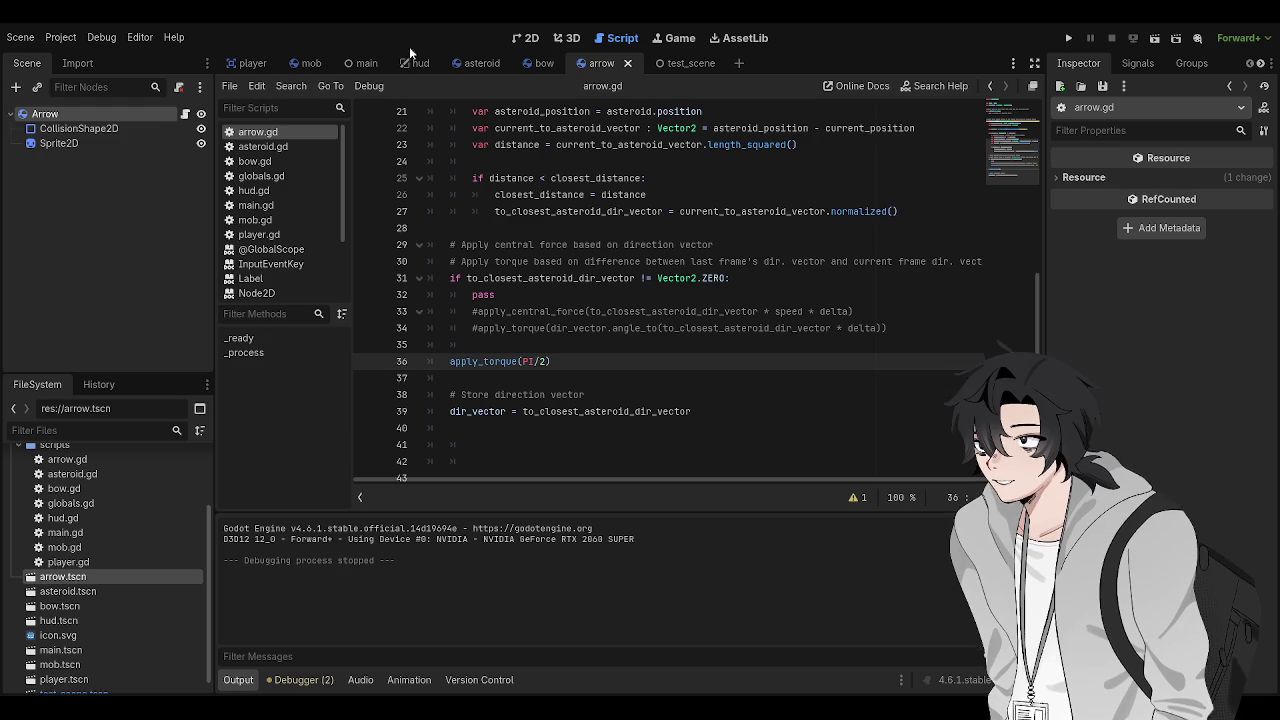
pyautogui.click(523, 38)
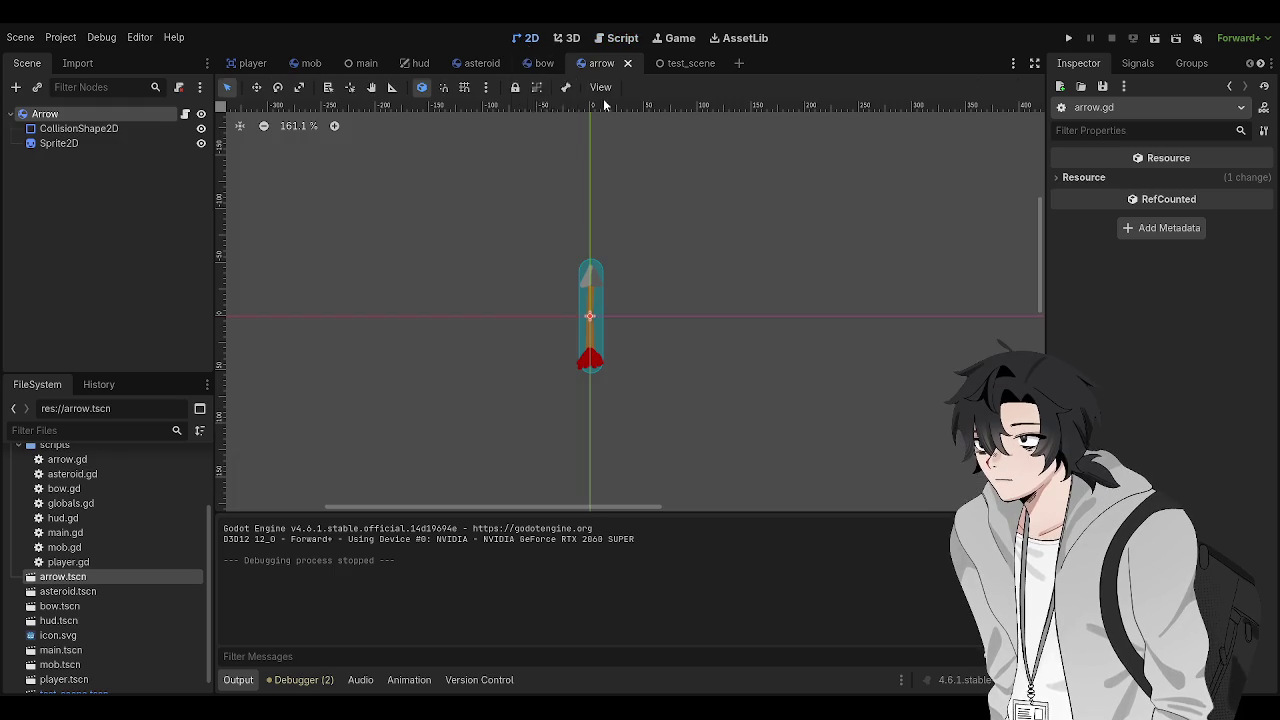
# On the Arrow node, raise angular velocity to 81 °/s and Gravity Scale to 0.975, then save and test-run
pyautogui.click(70, 116)
pyautogui.scroll(10, 1148, 293)
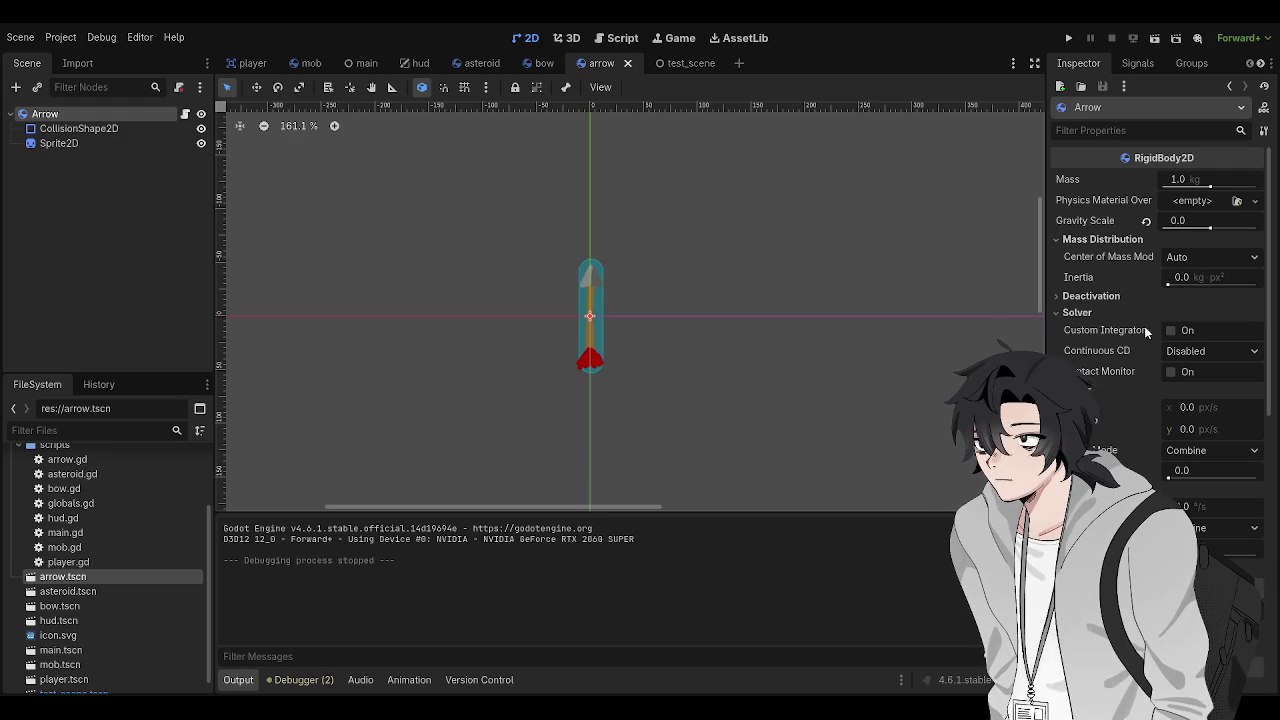
pyautogui.moveTo(1187, 512)
pyautogui.mouseDown()
pyautogui.moveTo(1230, 512)
pyautogui.moveTo(1196, 506)
pyautogui.mouseUp()
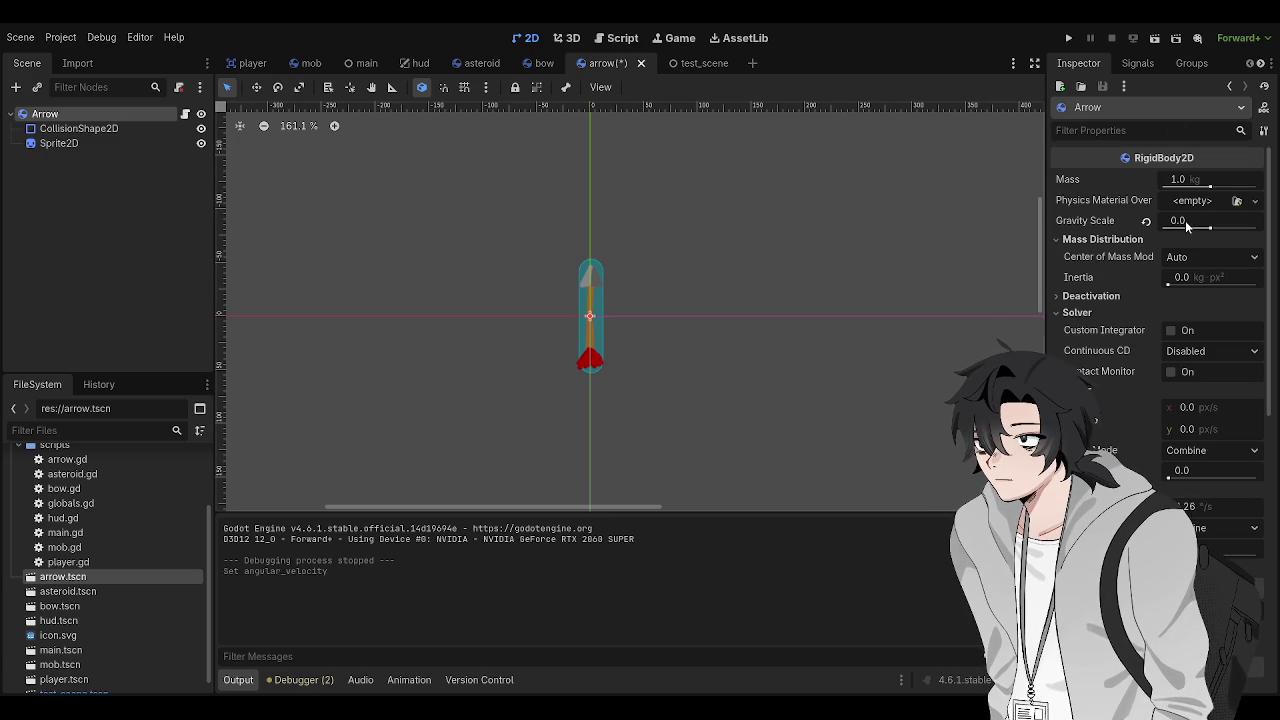
pyautogui.moveTo(1187, 222); pyautogui.dragTo(1213, 235)
pyautogui.hotkey('ctrl', 's')
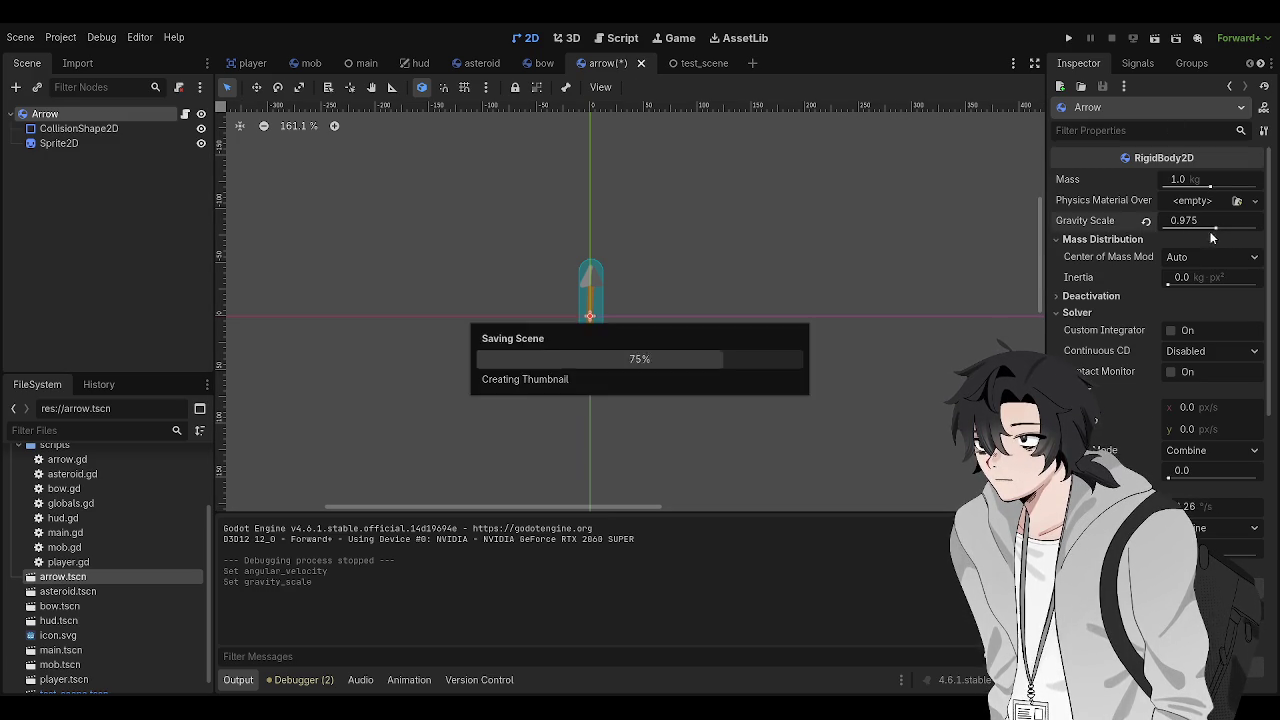
pyautogui.press('F5')
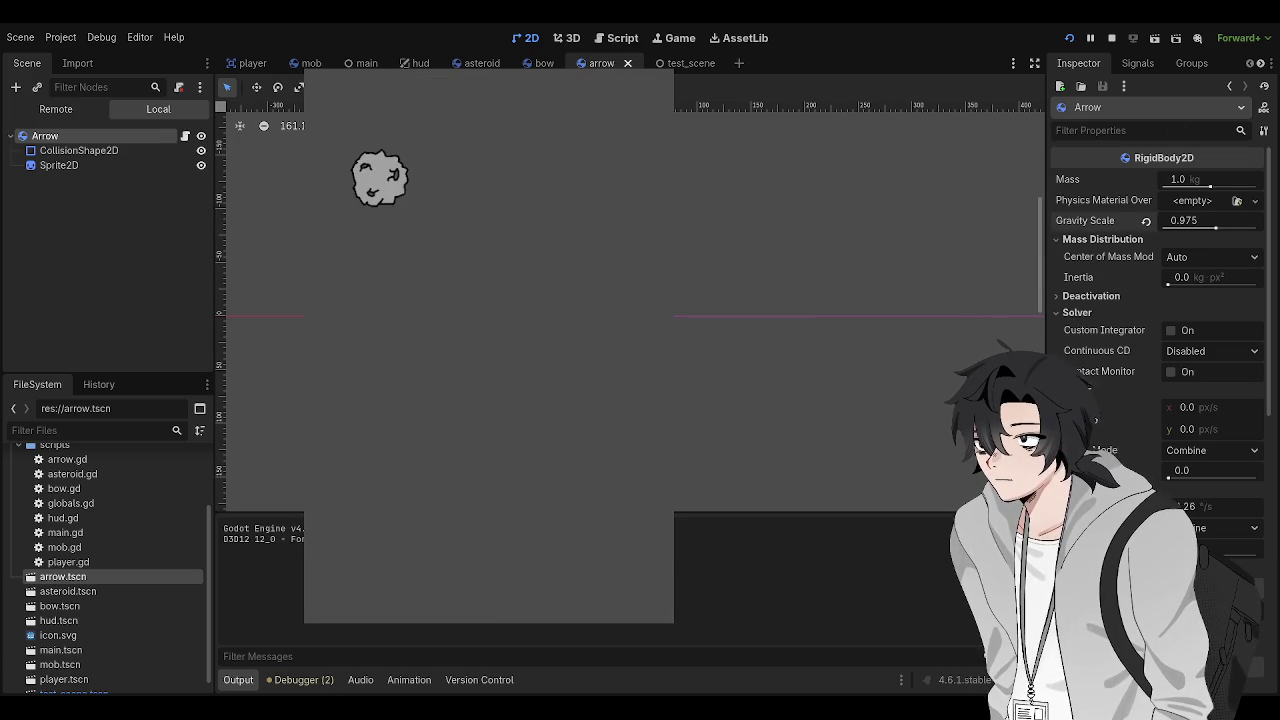
pyautogui.press('F8')
# Reset Gravity Scale to 1.0, nudge the angular velocity up, and run again
pyautogui.click(1146, 221)
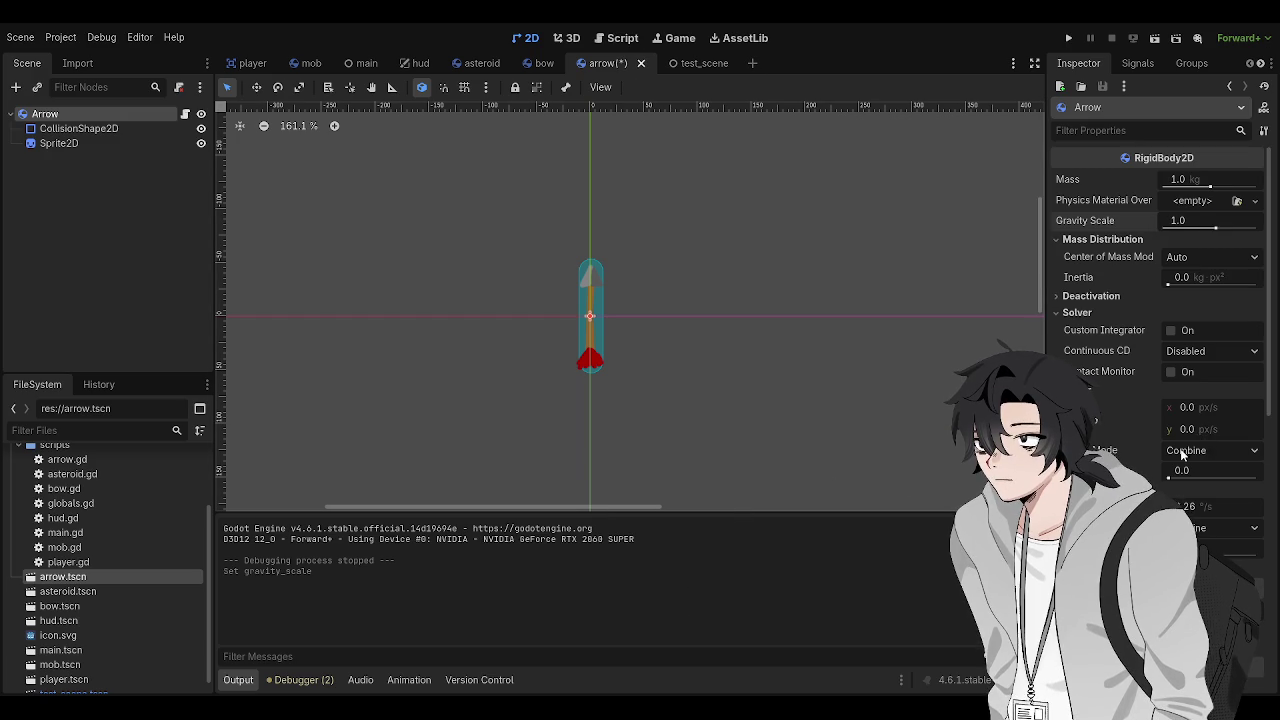
pyautogui.scroll(-15, 1180, 451)
pyautogui.scroll(12, 1150, 481)
pyautogui.moveTo(1150, 481)
pyautogui.mouseDown()
pyautogui.moveTo(1170, 481)
pyautogui.moveTo(1150, 481)
pyautogui.mouseUp()
pyautogui.press('F5')
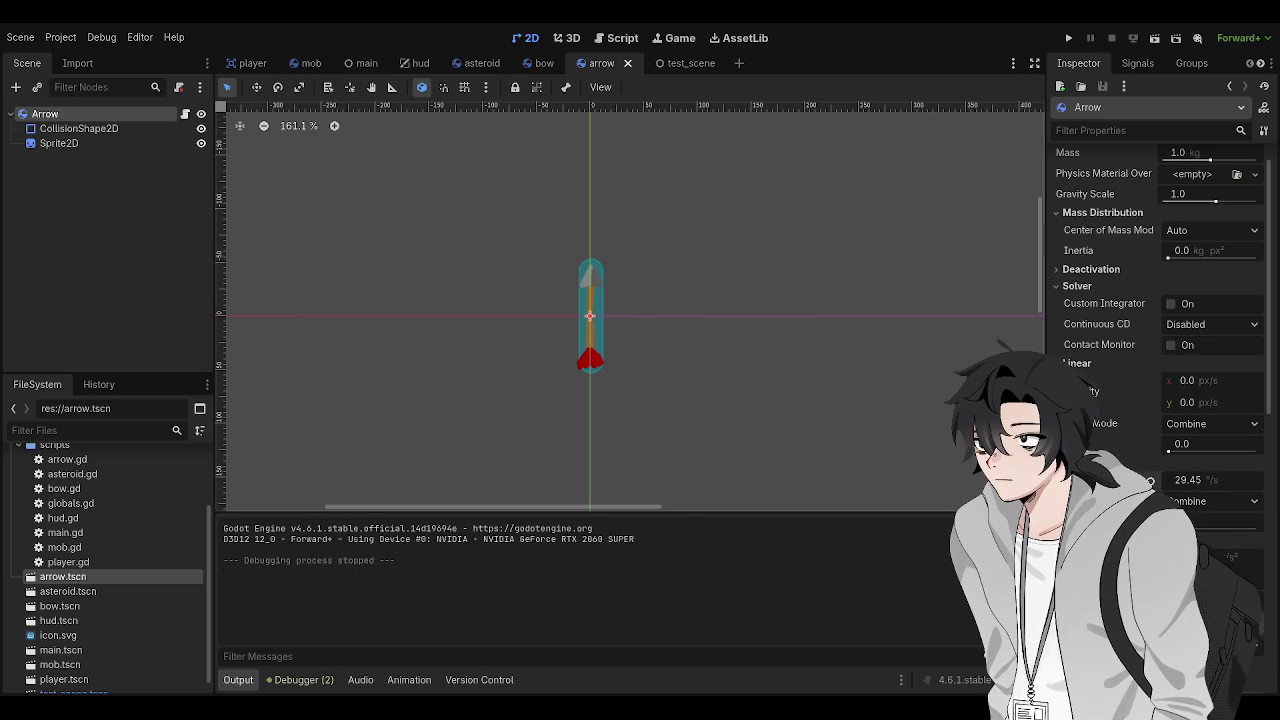
# Adjust the Arrow's Constant Torque and reset angular velocity to 0, test-running after each change
pyautogui.click(1150, 481)
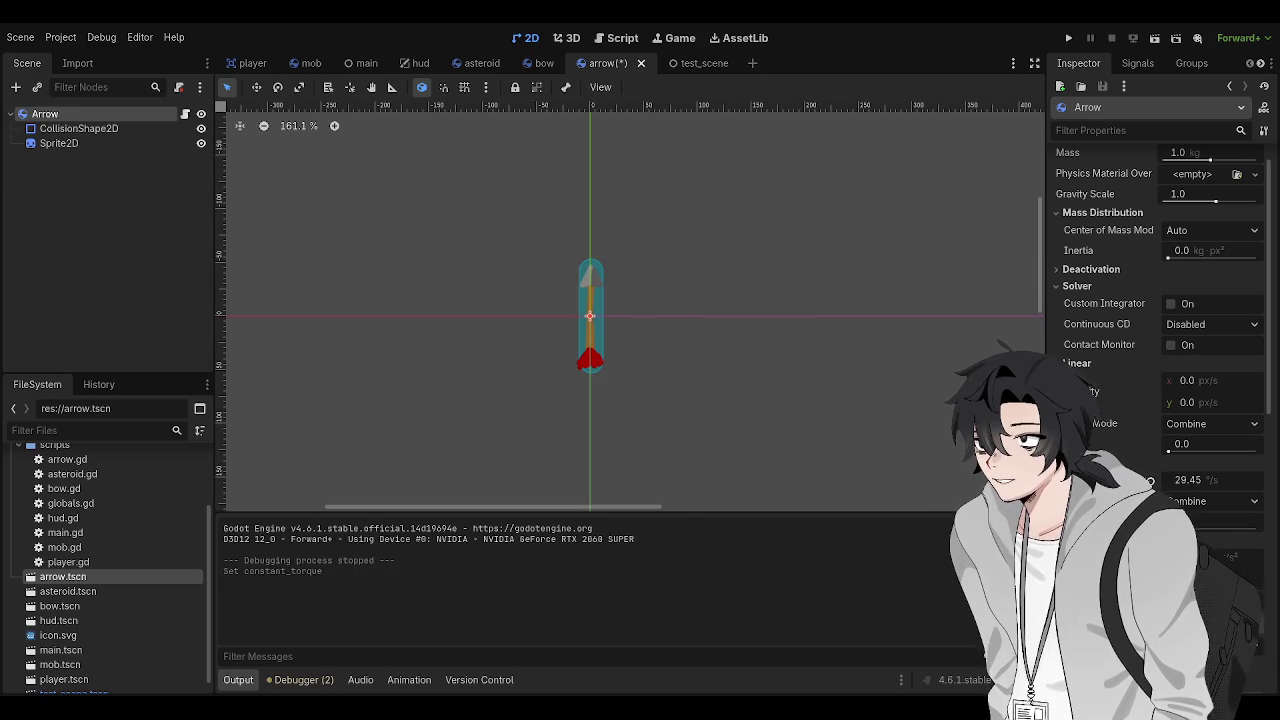
pyautogui.click(1150, 481)
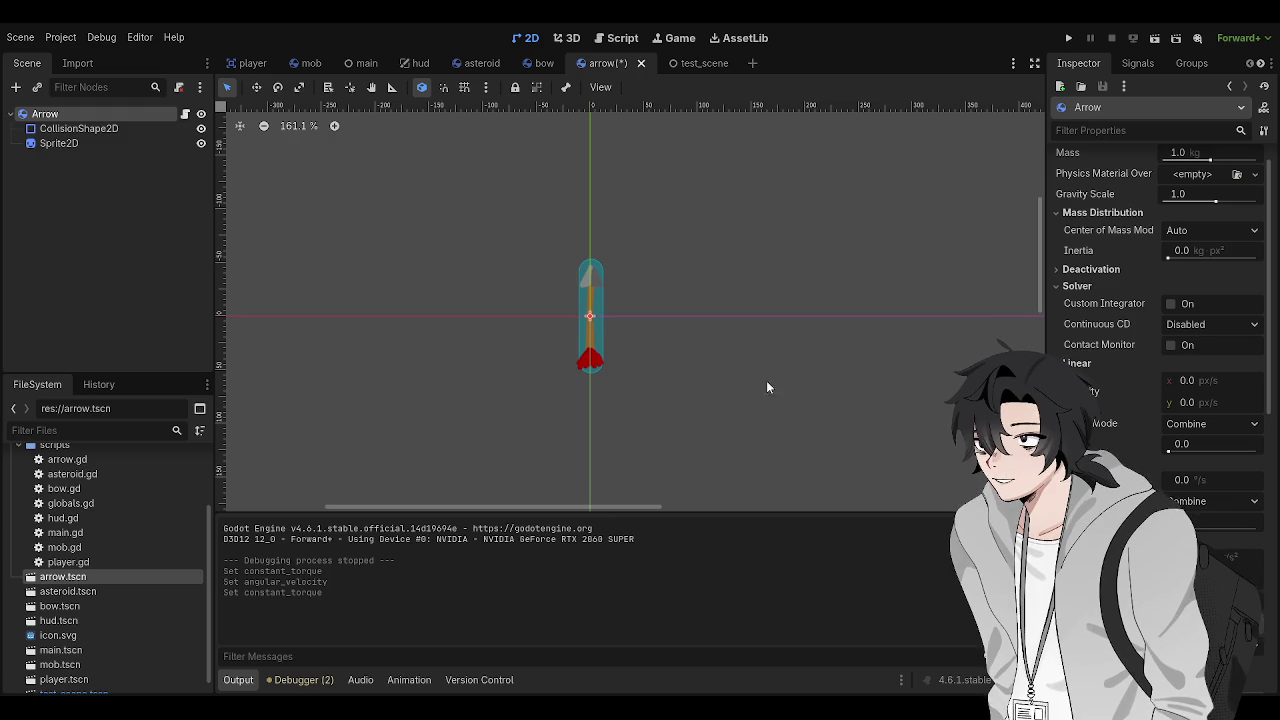
pyautogui.press('F5')
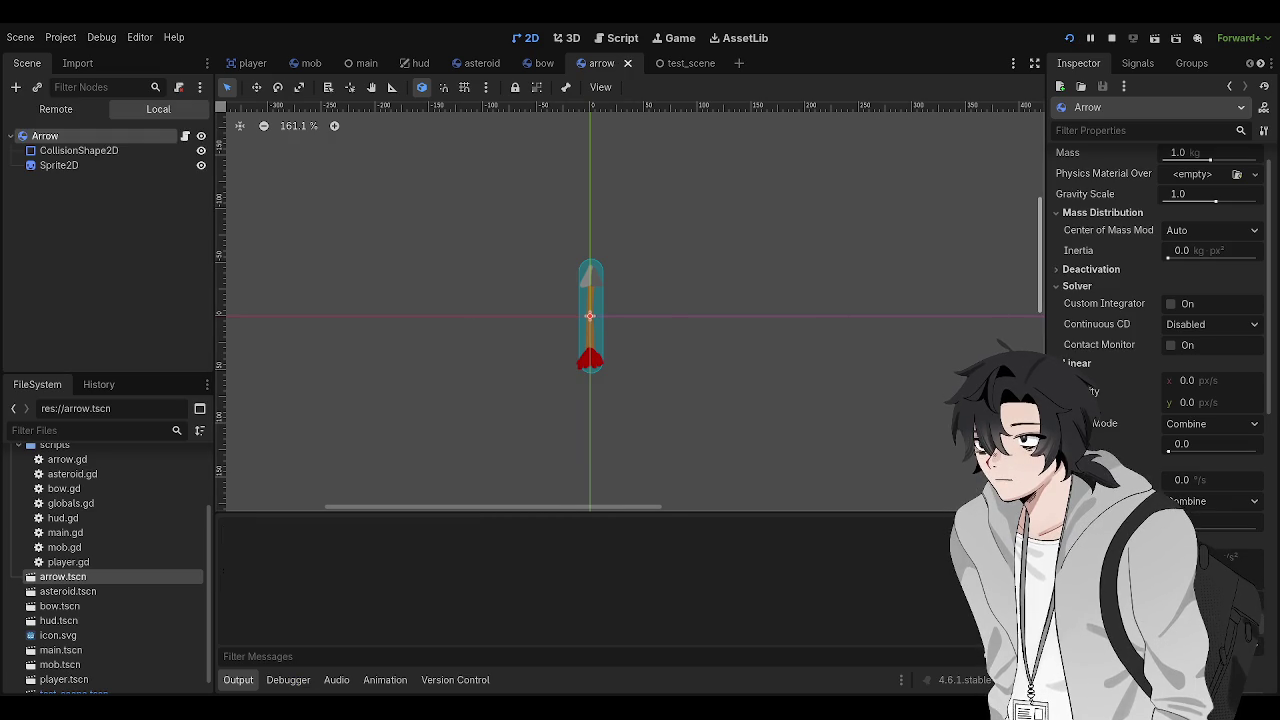
pyautogui.click(1150, 481)
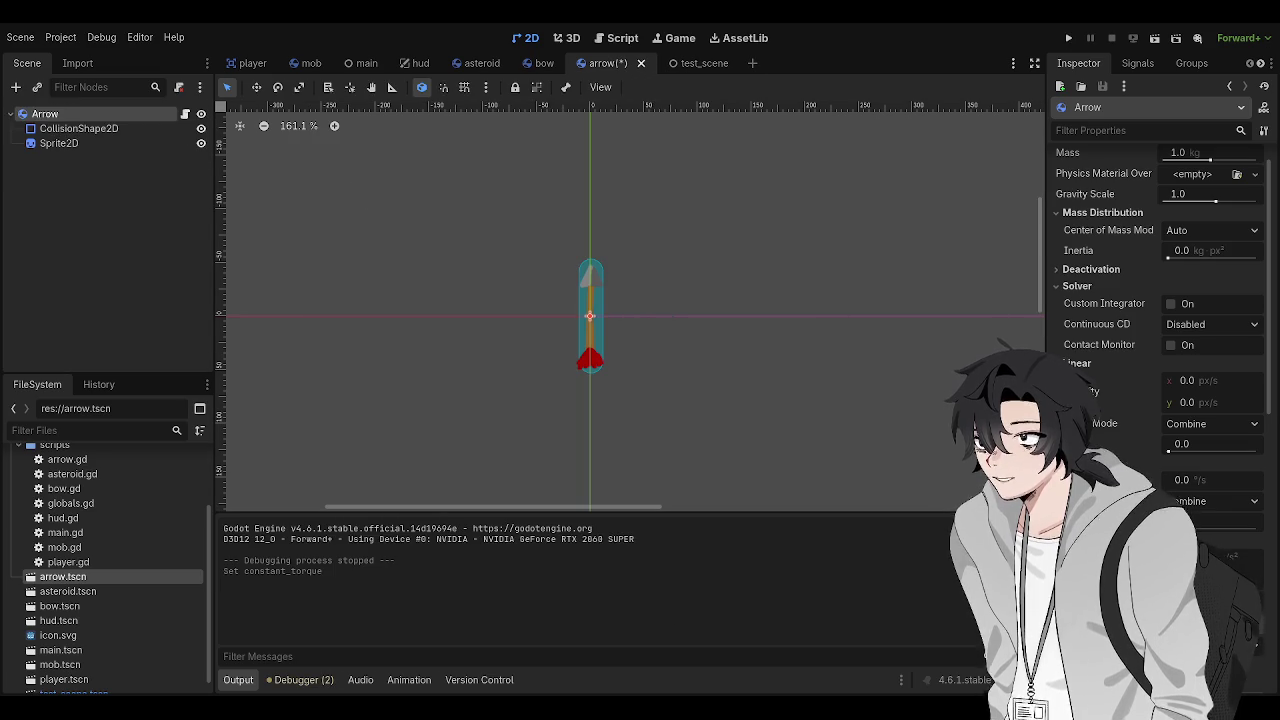
pyautogui.press('F5')
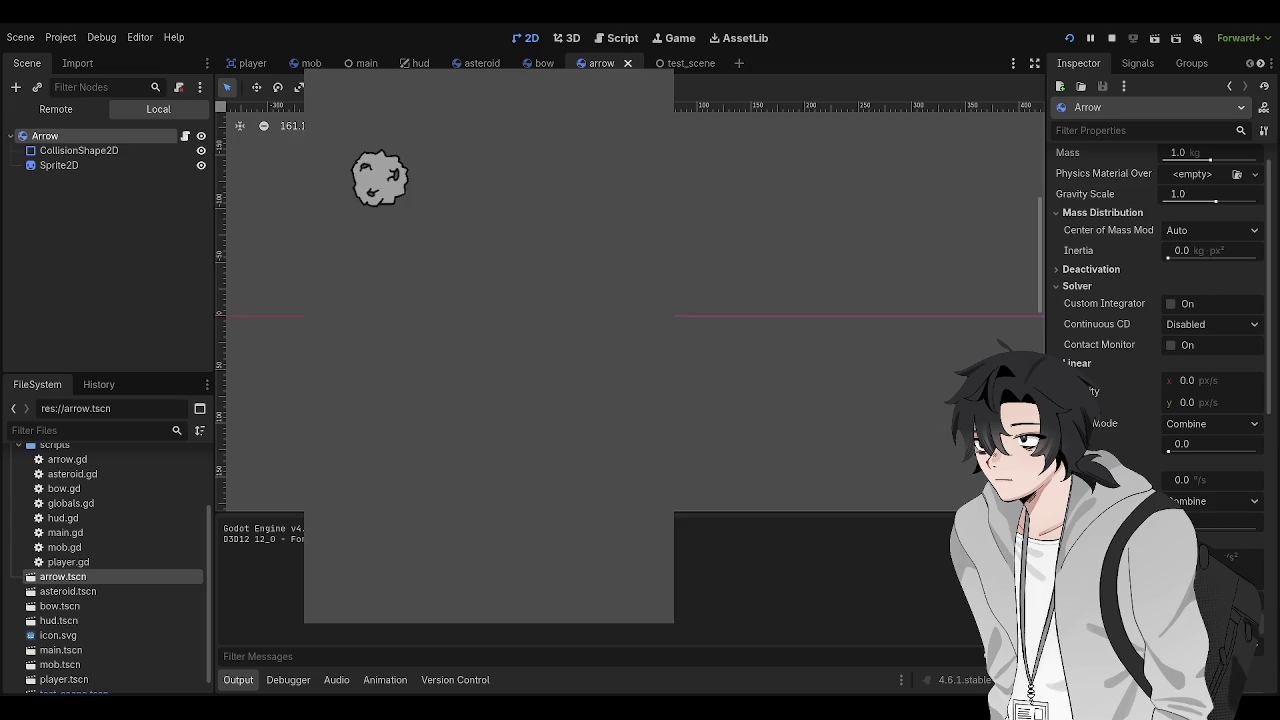
# Set Gravity Scale to 0.0 and raise angular velocity to 8.74 °/s
pyautogui.moveTo(1200, 224); pyautogui.dragTo(1215, 227)
pyautogui.click(1180, 226)
pyautogui.write('0')
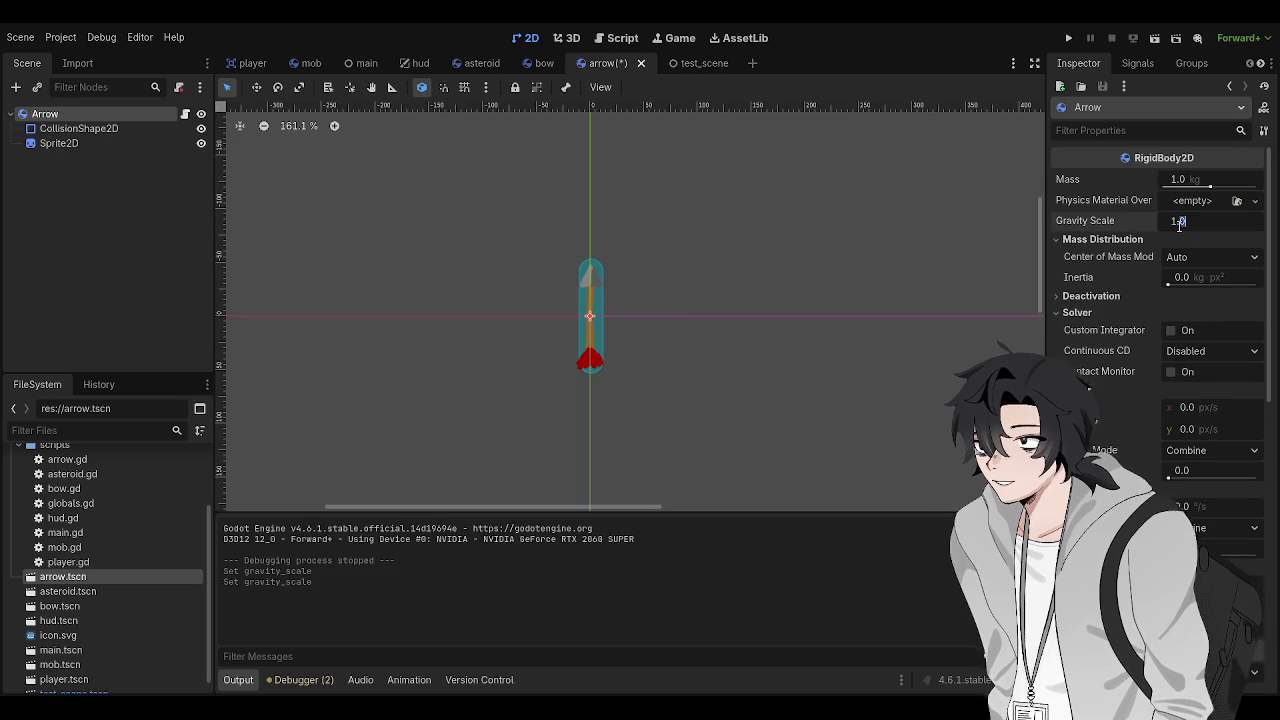
pyautogui.press('Return')
pyautogui.moveTo(1200, 506)
pyautogui.mouseDown()
pyautogui.moveTo(1220, 506)
pyautogui.moveTo(1192, 514)
pyautogui.mouseUp()
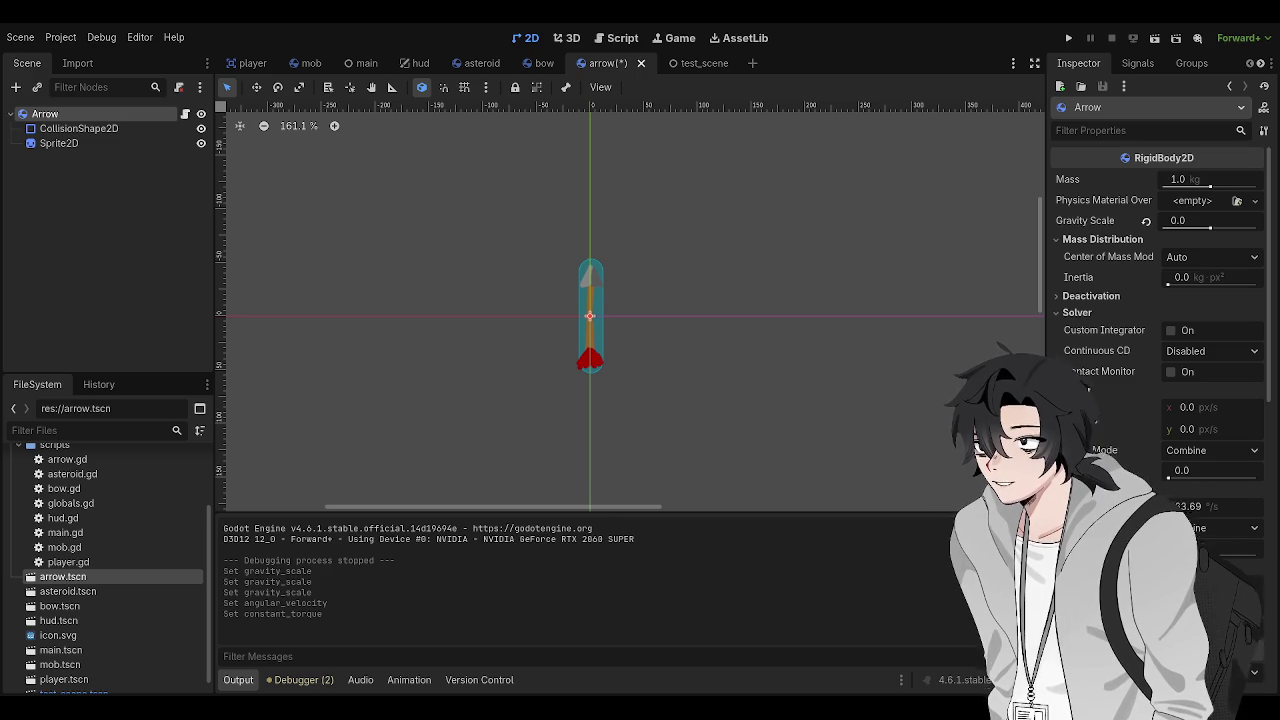
# Test-run the project and commit the edited constant torque value
pyautogui.press('F5')
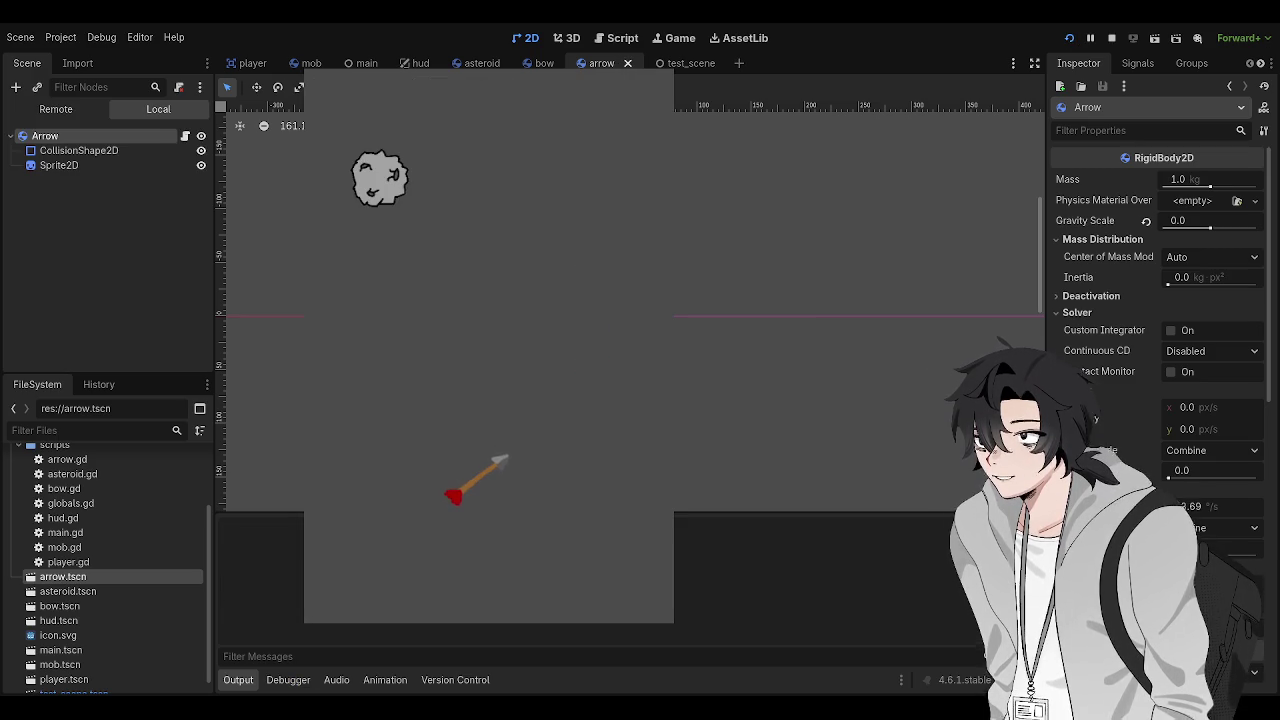
pyautogui.press('F8')
pyautogui.press('Return')
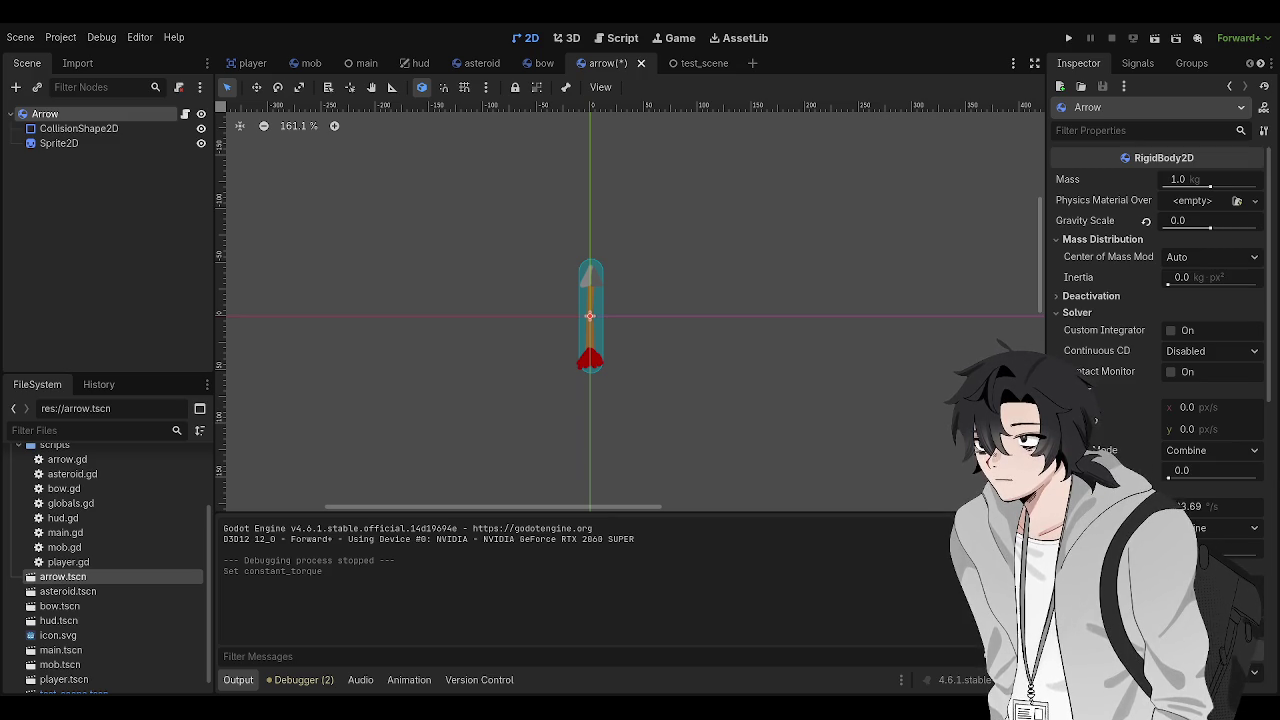
# Set Angular Velocity to 0, save the arrow scene, and test-run it again
pyautogui.click(1190, 507)
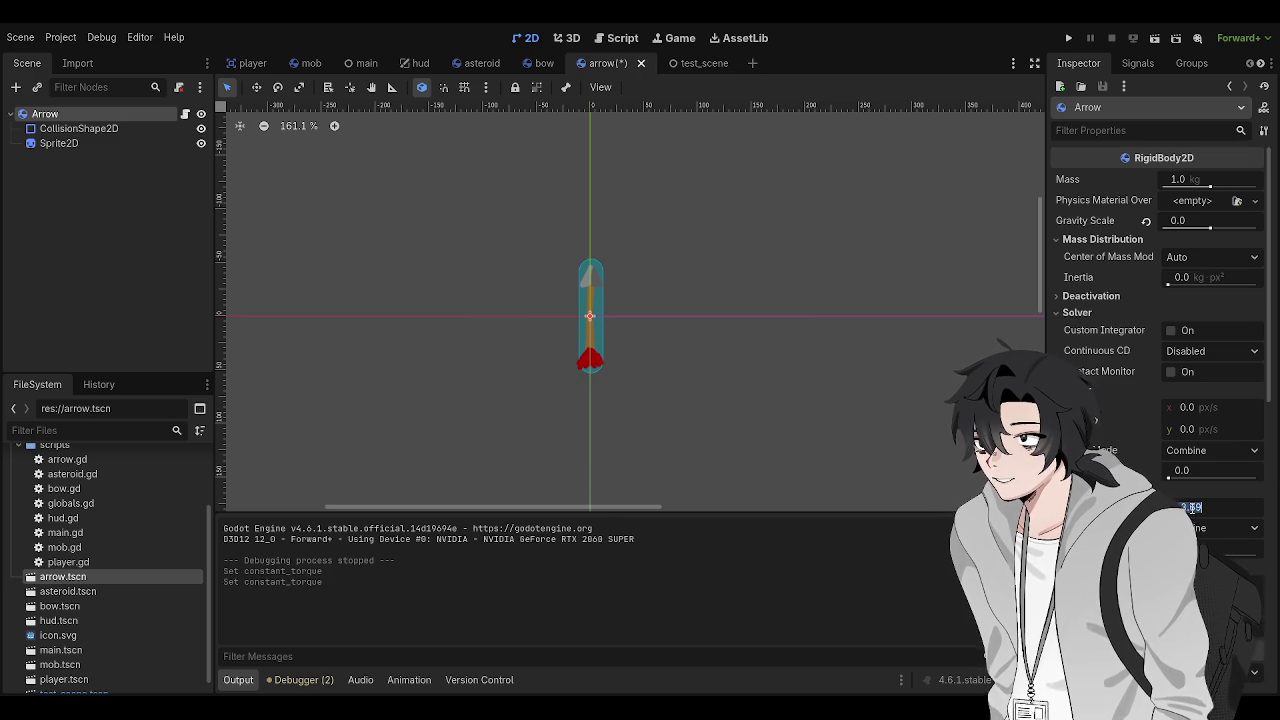
pyautogui.write('0')
pyautogui.press('Return')
pyautogui.hotkey('ctrl', 's')
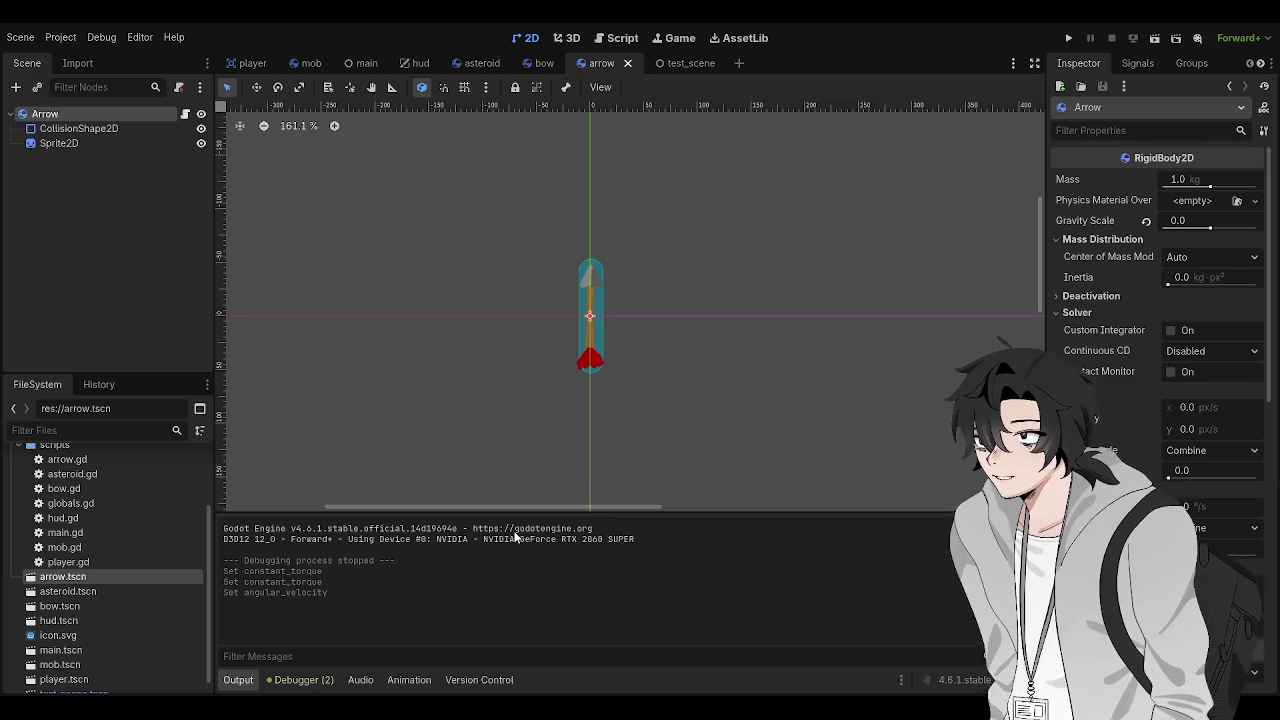
pyautogui.press('F5')
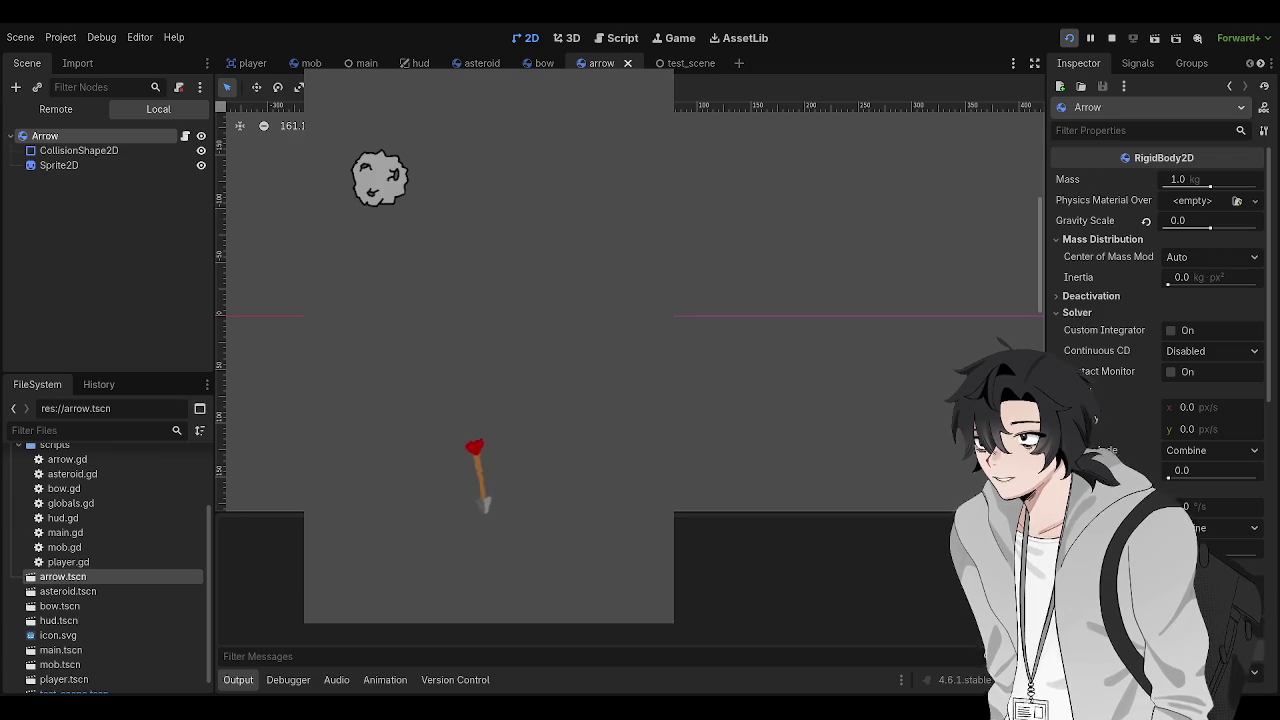
pyautogui.press('F8')
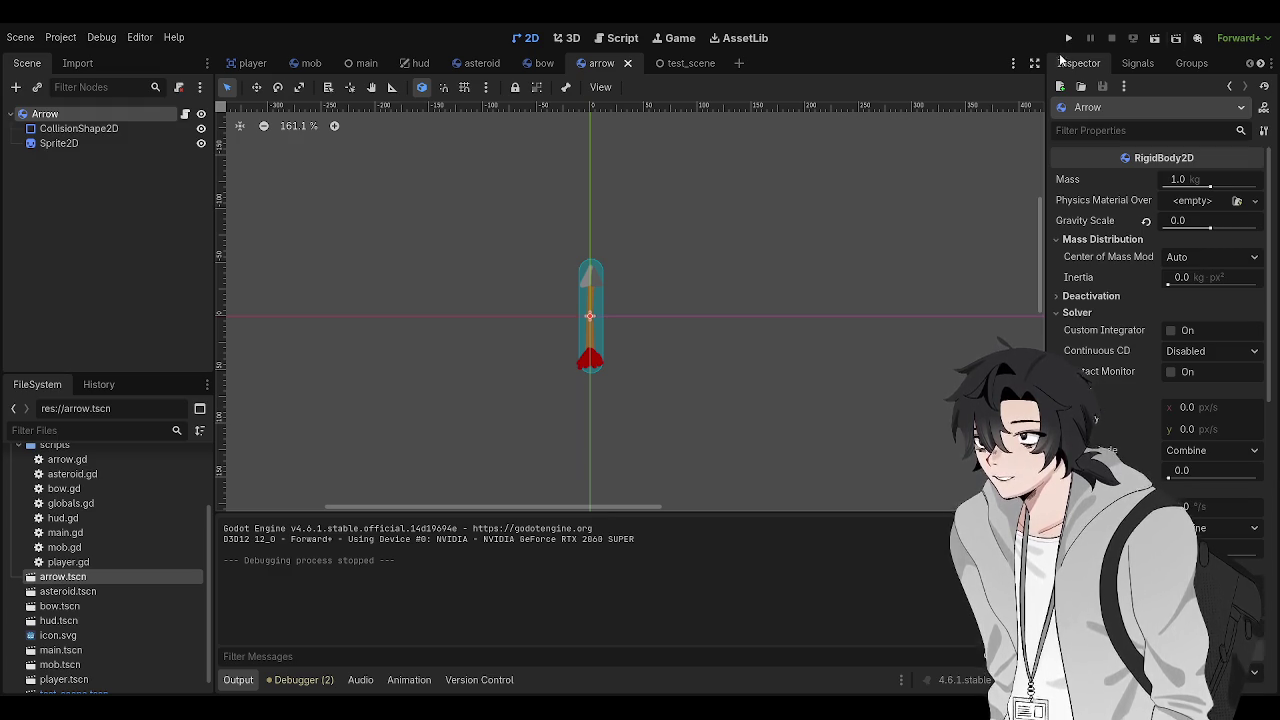
# Switch between the test_scene and arrow tabs, then open arrow.gd in the Script editor
pyautogui.click(700, 63)
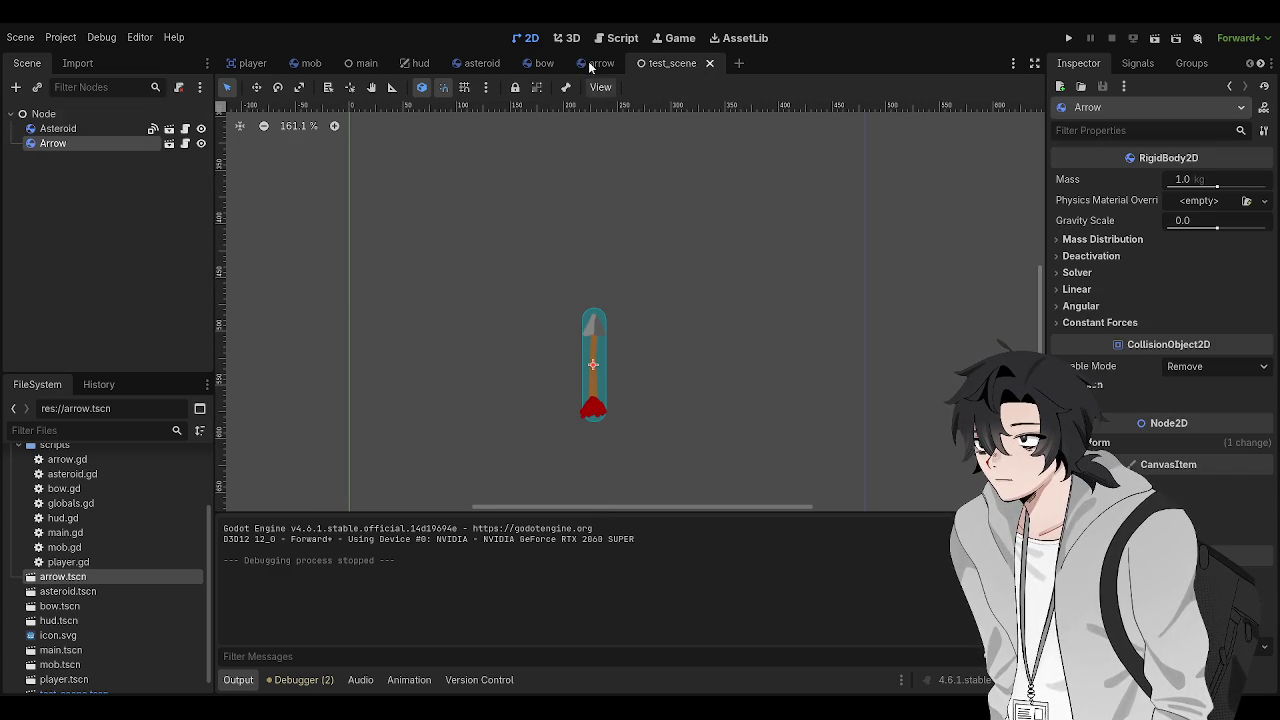
pyautogui.click(598, 63)
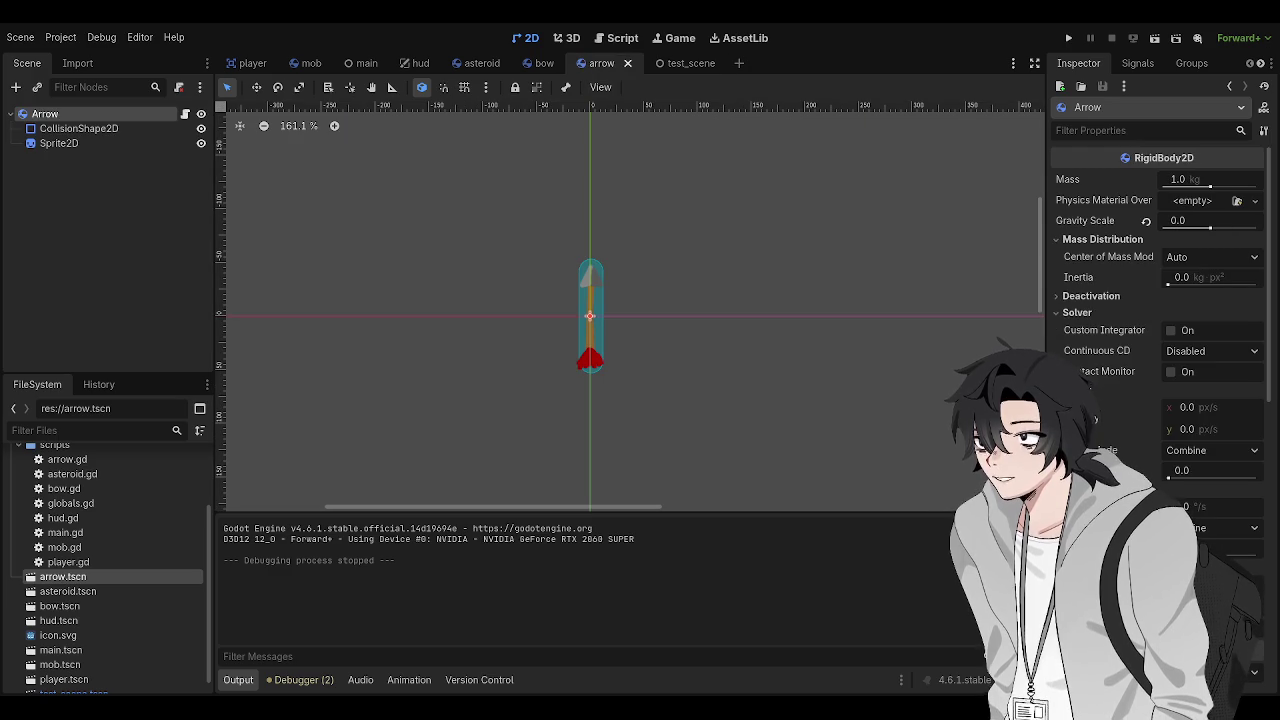
pyautogui.click(630, 38)
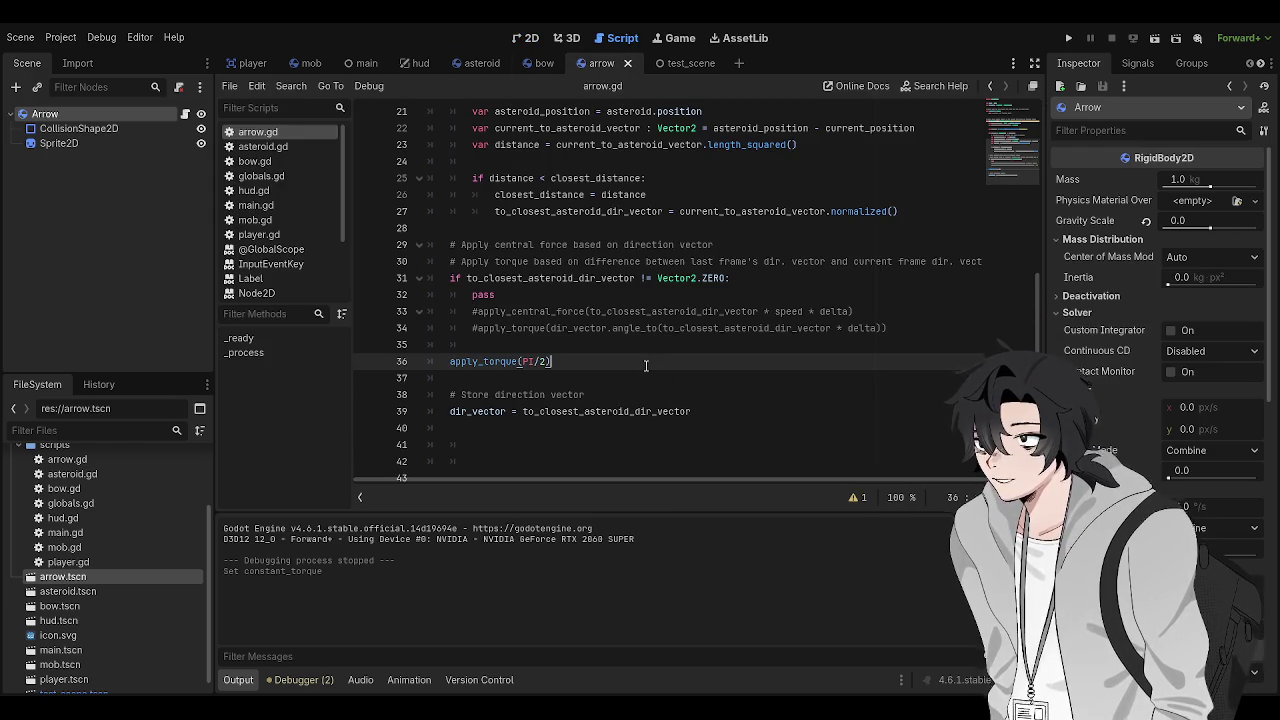
# Delete the apply_torque(PI/2) and pass lines, uncomment both original force calls, and save
pyautogui.tripleClick(555, 361)
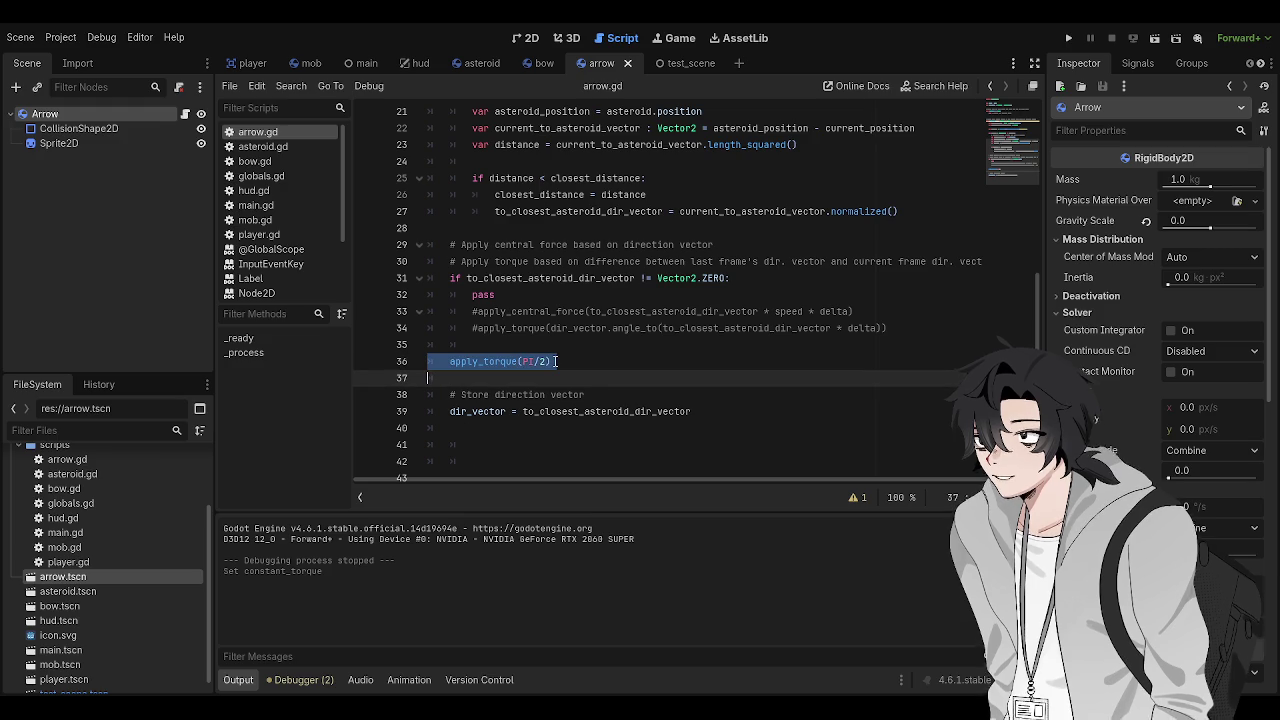
pyautogui.press('BackSpace')
pyautogui.press('BackSpace')
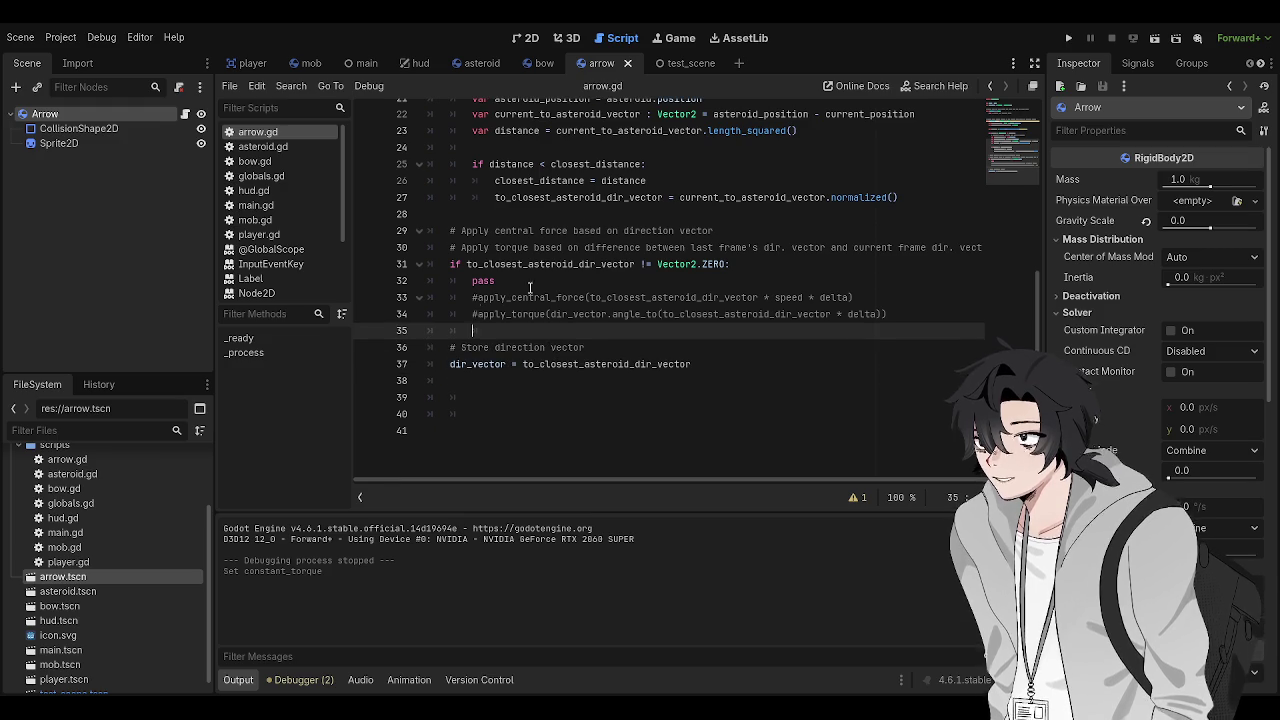
pyautogui.press('Up')
pyautogui.hotkey('ctrl', 'k')
pyautogui.press('Up')
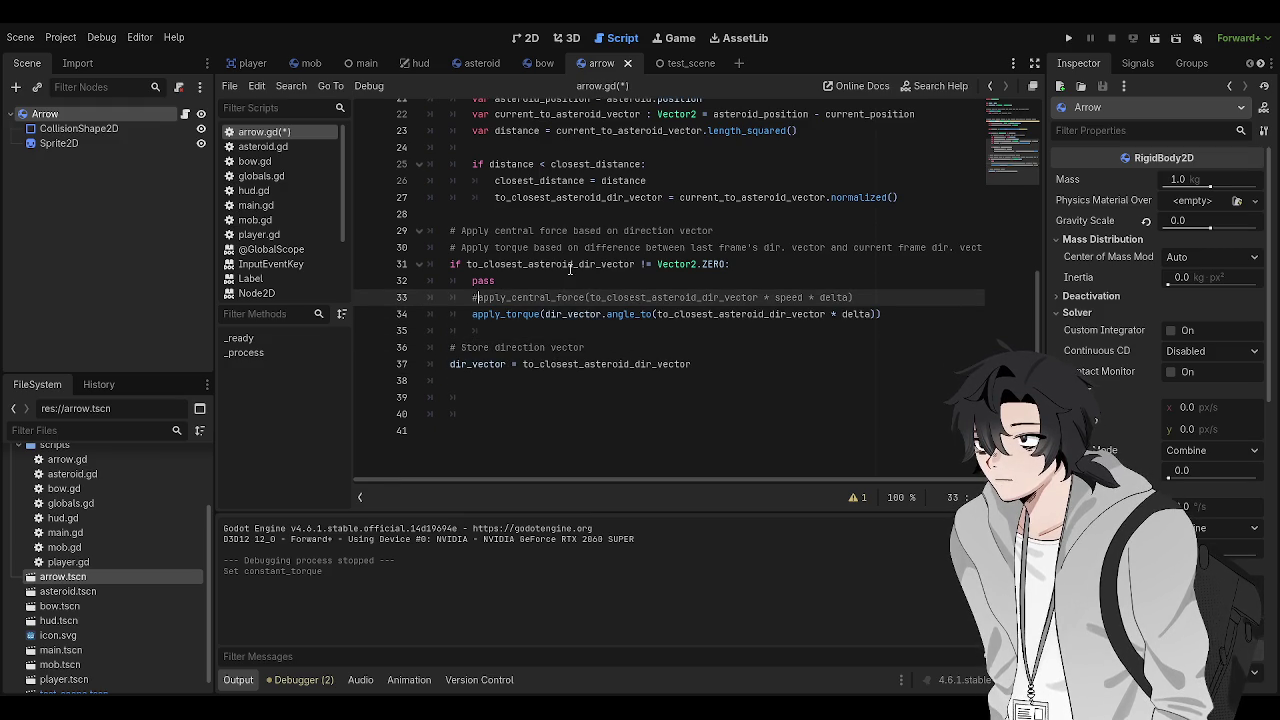
pyautogui.hotkey('ctrl', 'k')
pyautogui.press('Up')
pyautogui.press('BackSpace')
pyautogui.press('BackSpace')
pyautogui.press('BackSpace')
pyautogui.hotkey('ctrl', 's')
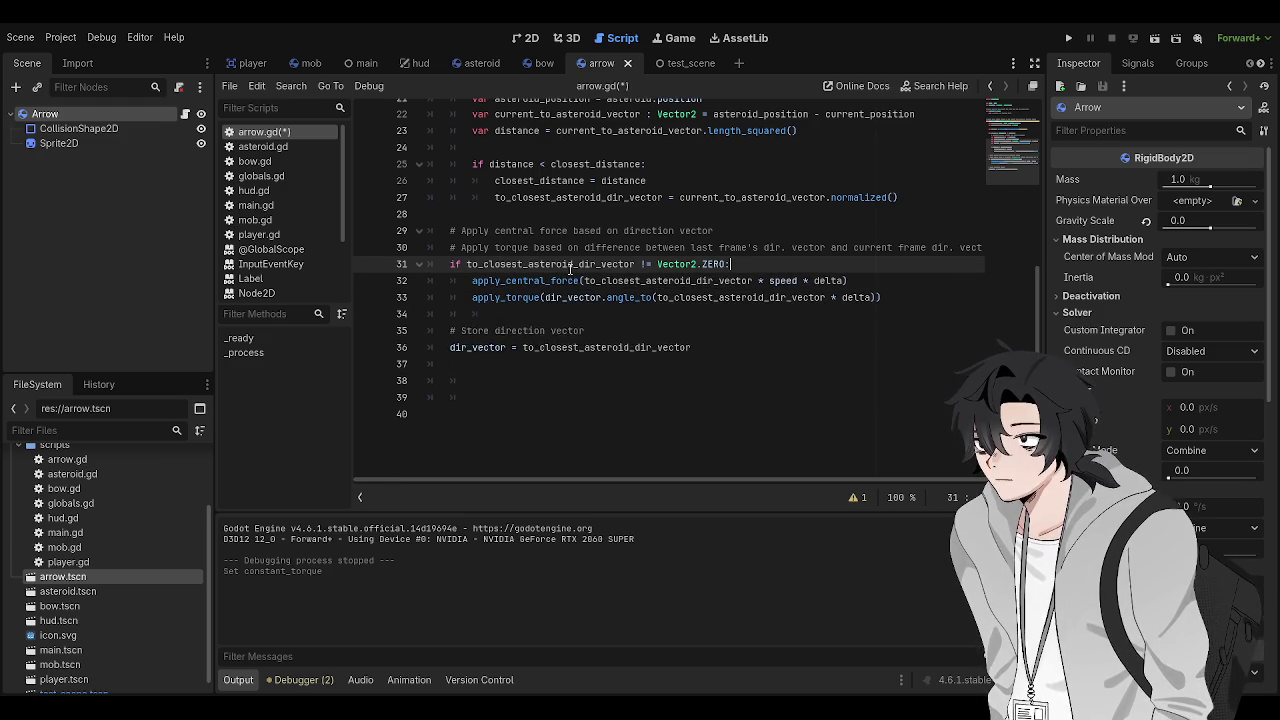
pyautogui.scroll(2, 872, 371)
pyautogui.scroll(5, 872, 371)
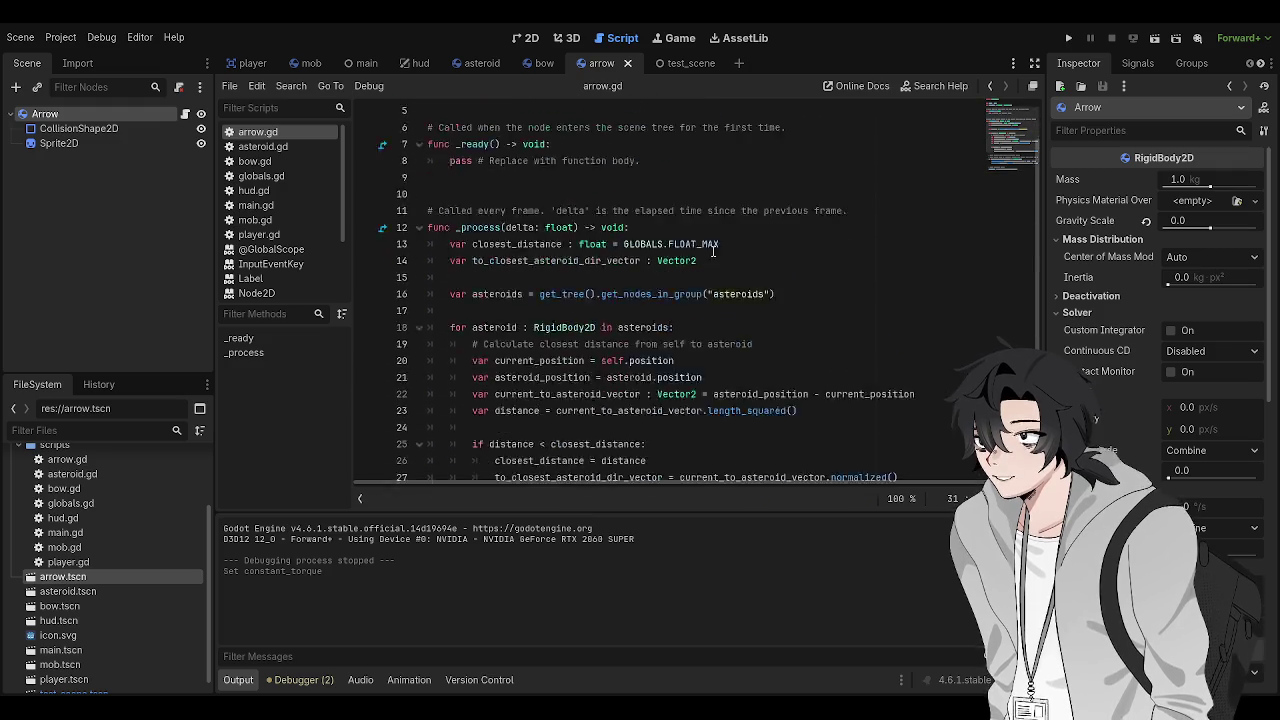
# Add var angular_speed = 5000 below the speed variable and save
pyautogui.click(589, 131)
pyautogui.click(589, 144)
pyautogui.press('Return')
pyautogui.write('var angular_speed = 5')
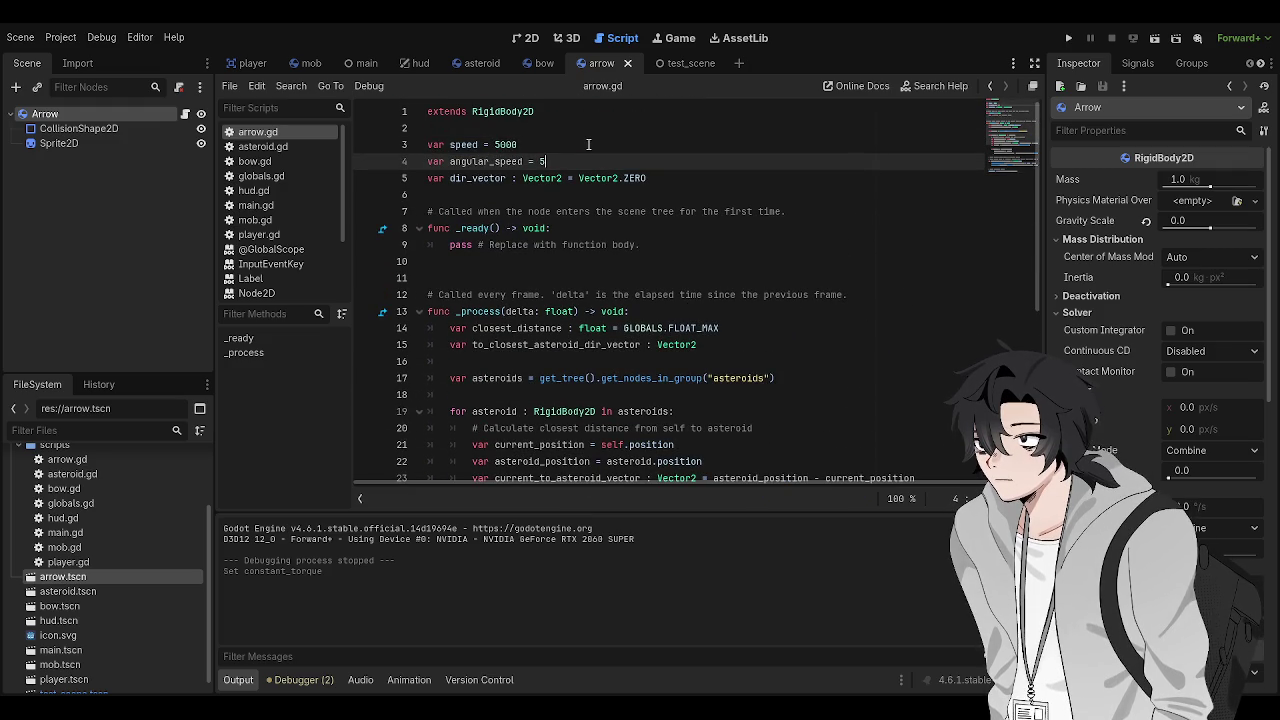
pyautogui.hotkey('ctrl', 's')
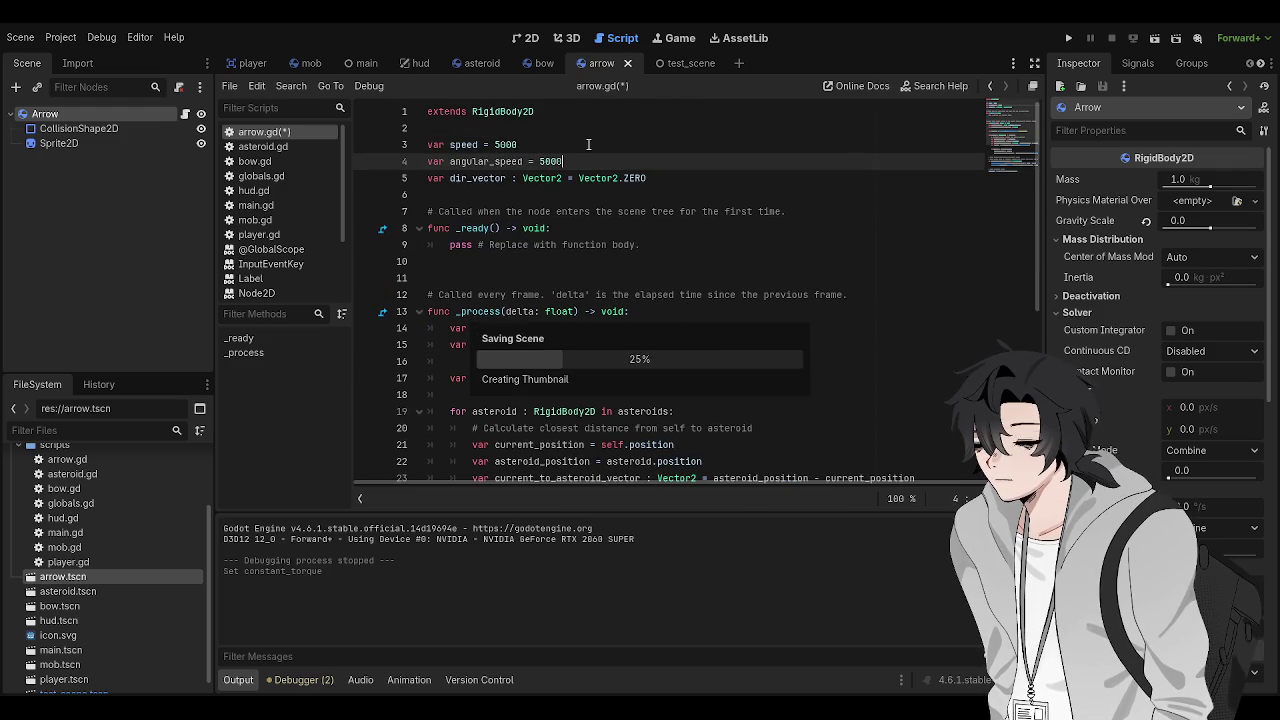
# Replace delta with angular_speed in the apply_torque call and save
pyautogui.scroll(-6, 861, 364)
pyautogui.doubleClick(861, 364)
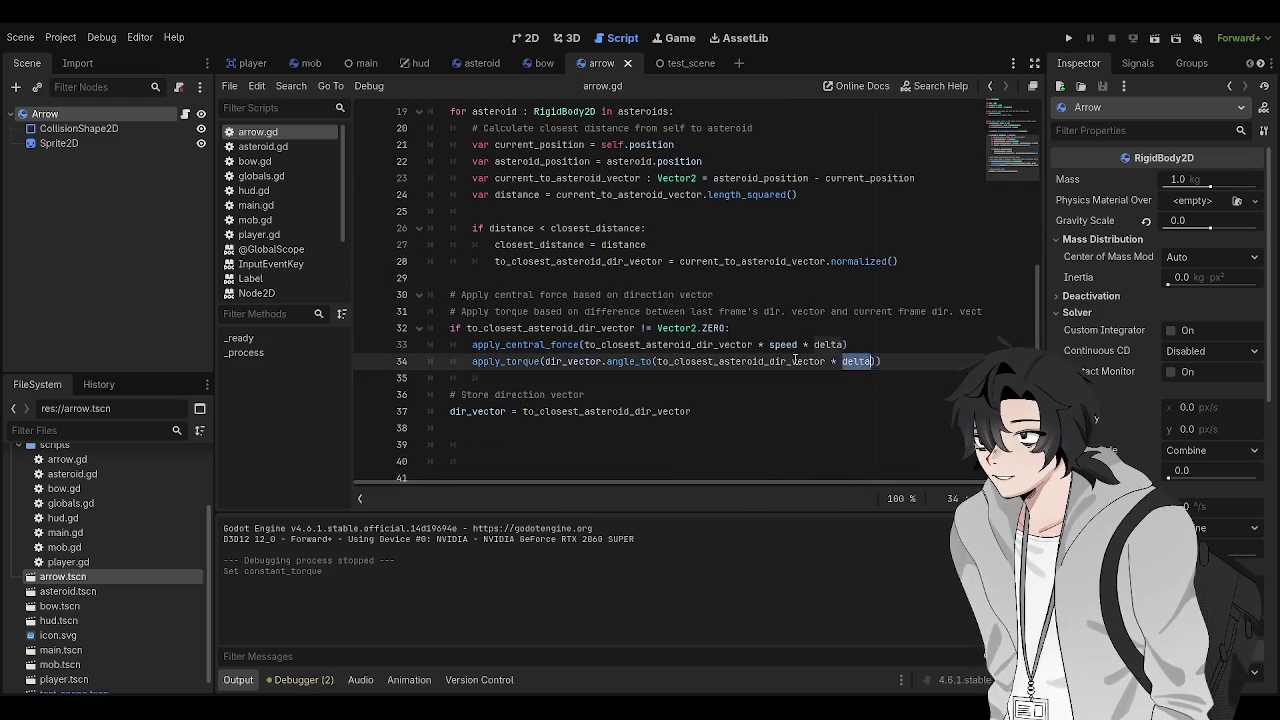
pyautogui.scroll(6, 850, 345)
pyautogui.scroll(-5, 838, 320)
pyautogui.write('angular_speed')
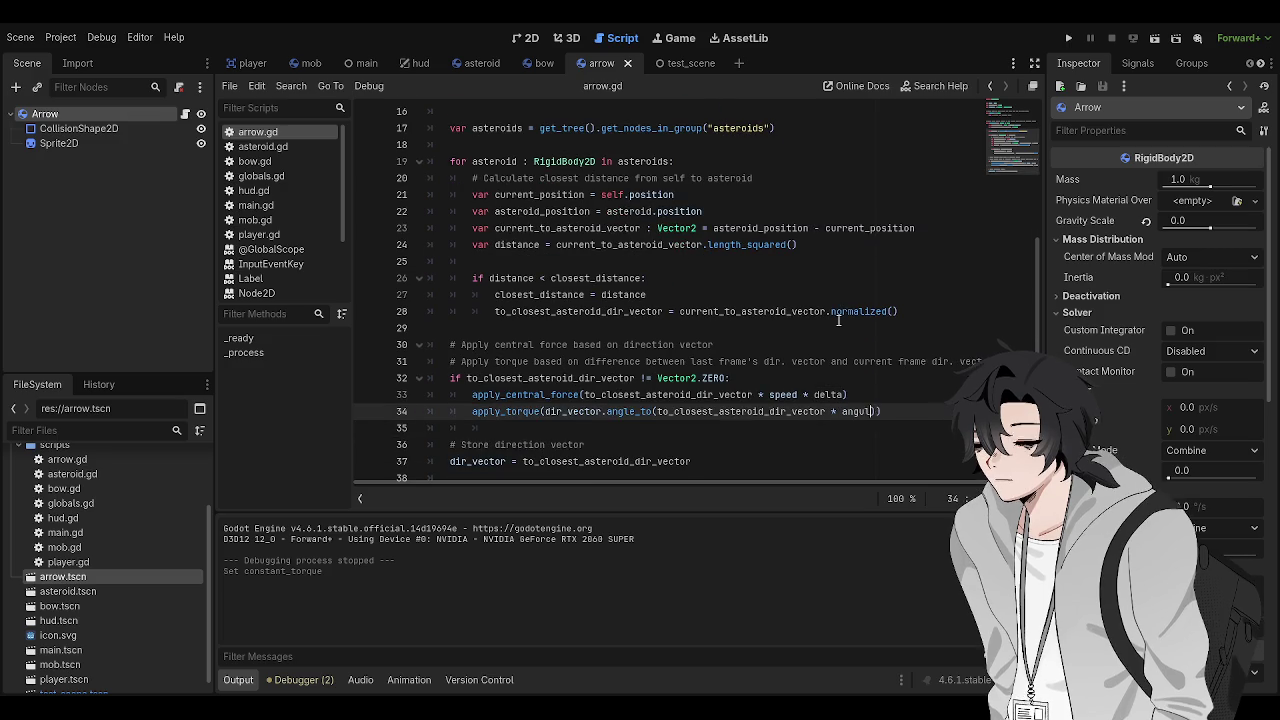
pyautogui.hotkey('ctrl', 's')
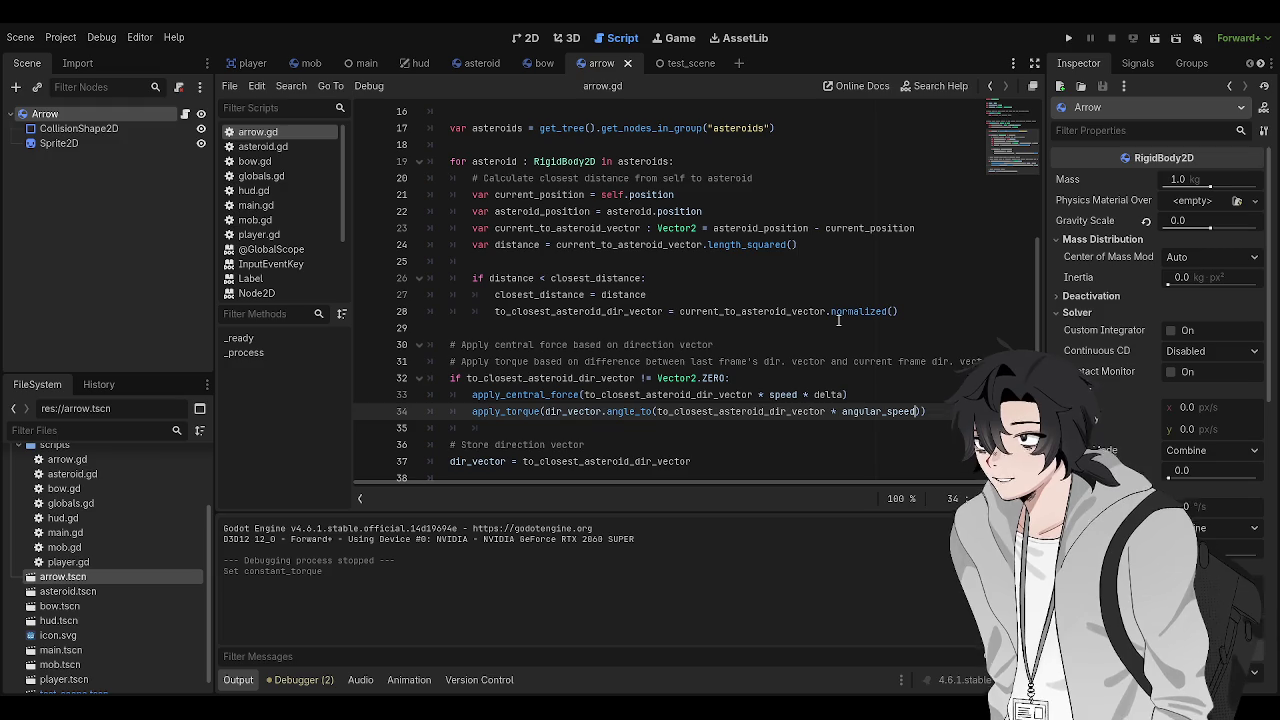
# Run the game to test the new torque, then stop it
pyautogui.press('F5')
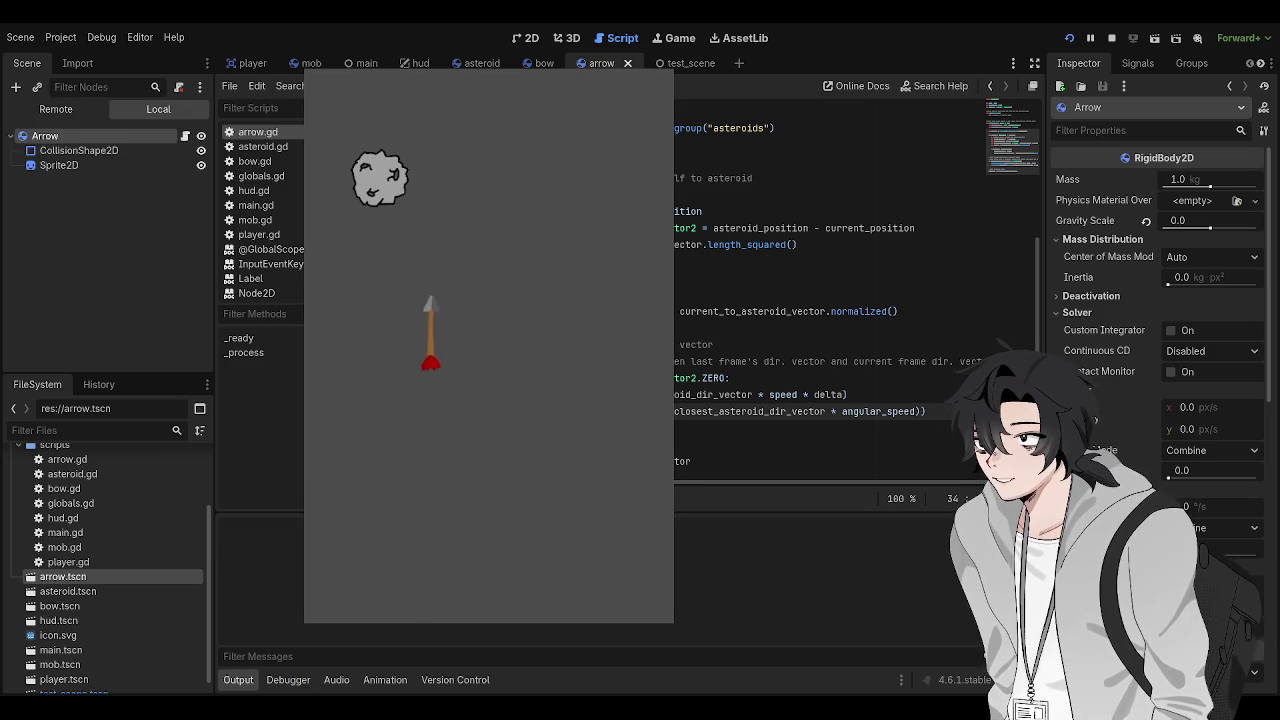
pyautogui.press('F8')
pyautogui.click(952, 408)
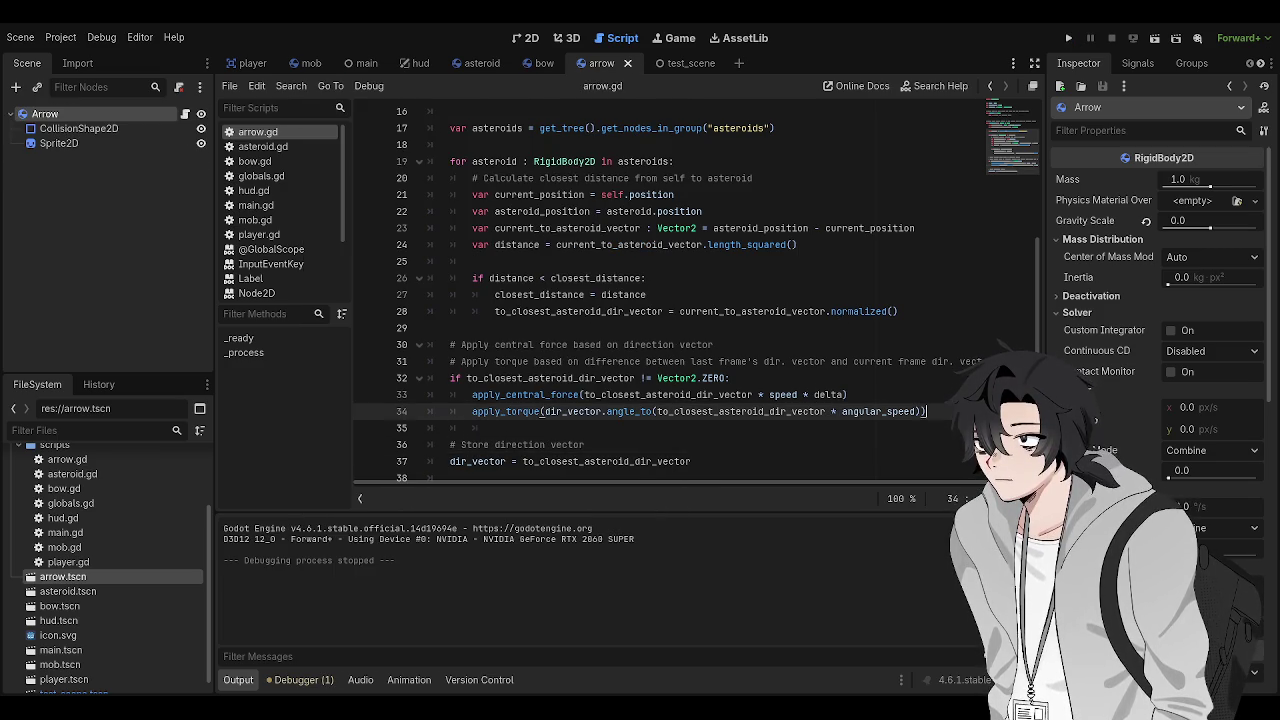
# Begin an apply_angular line below apply_torque and look up apply_torque in the RigidBody2D docs
pyautogui.press('Return')
pyautogui.write('apply_angul')
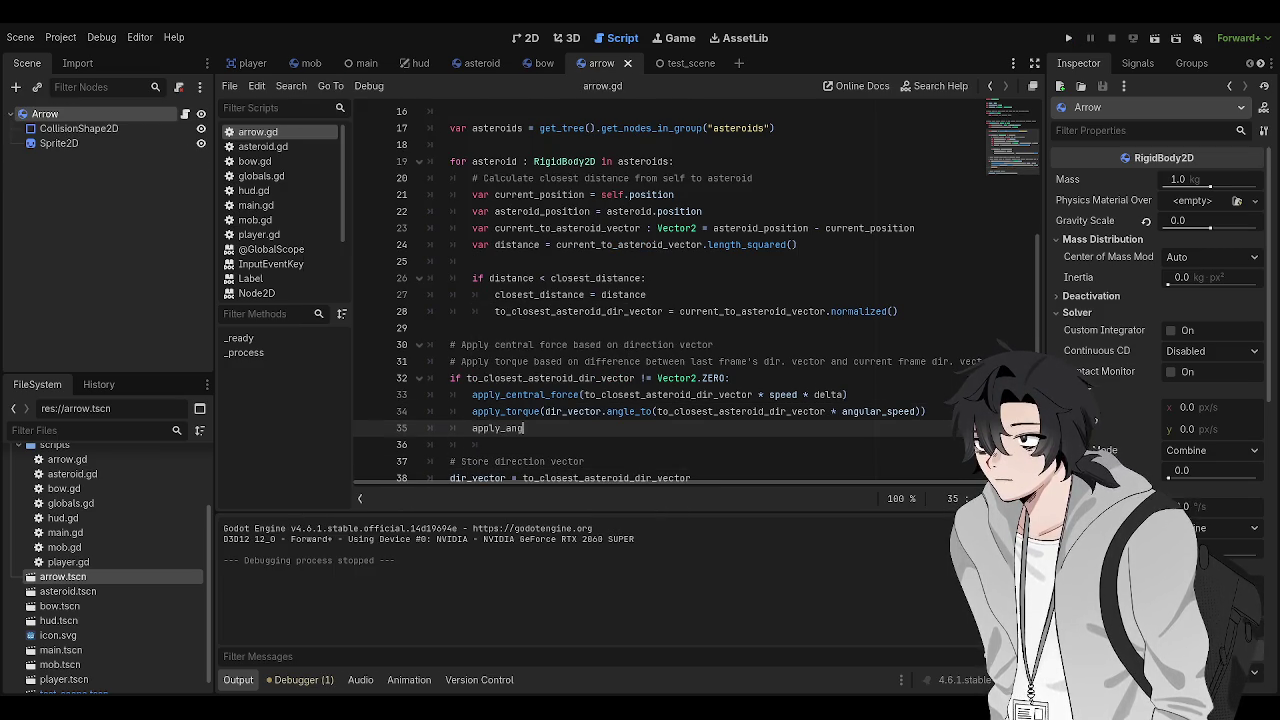
pyautogui.write('ar')
pyautogui.click(501, 411)
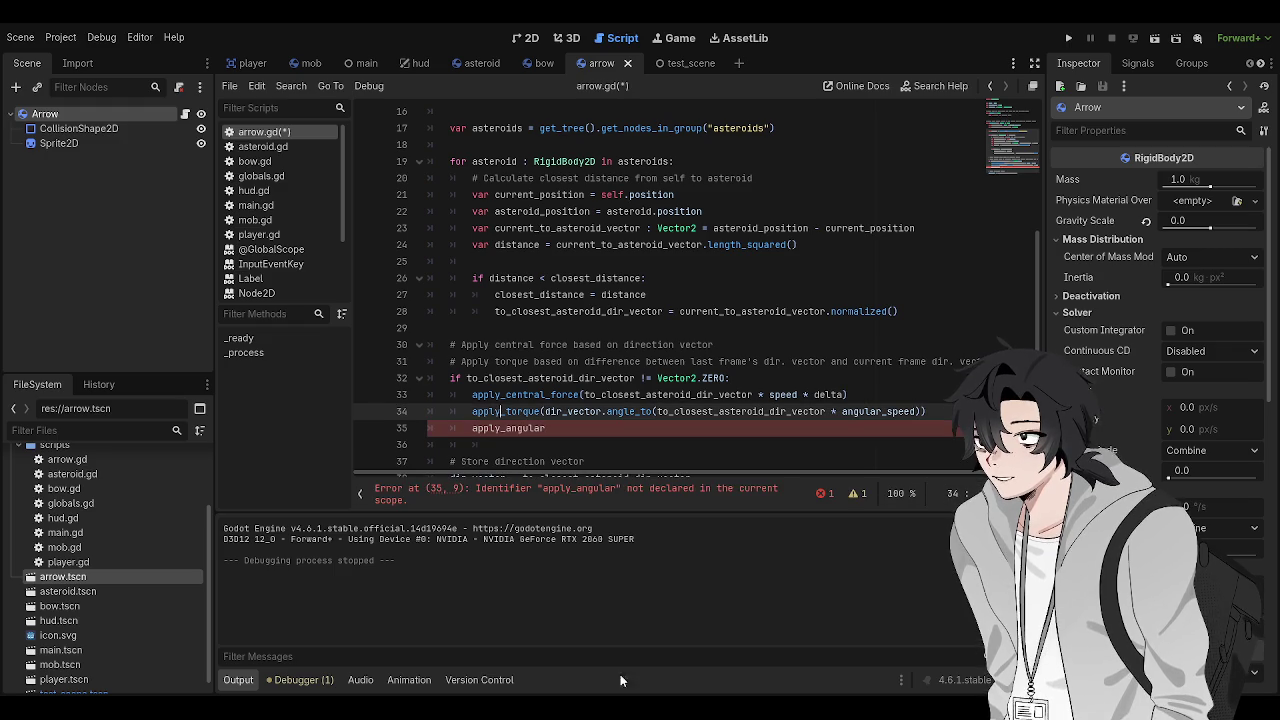
pyautogui.hotkey('alt', 'F1')
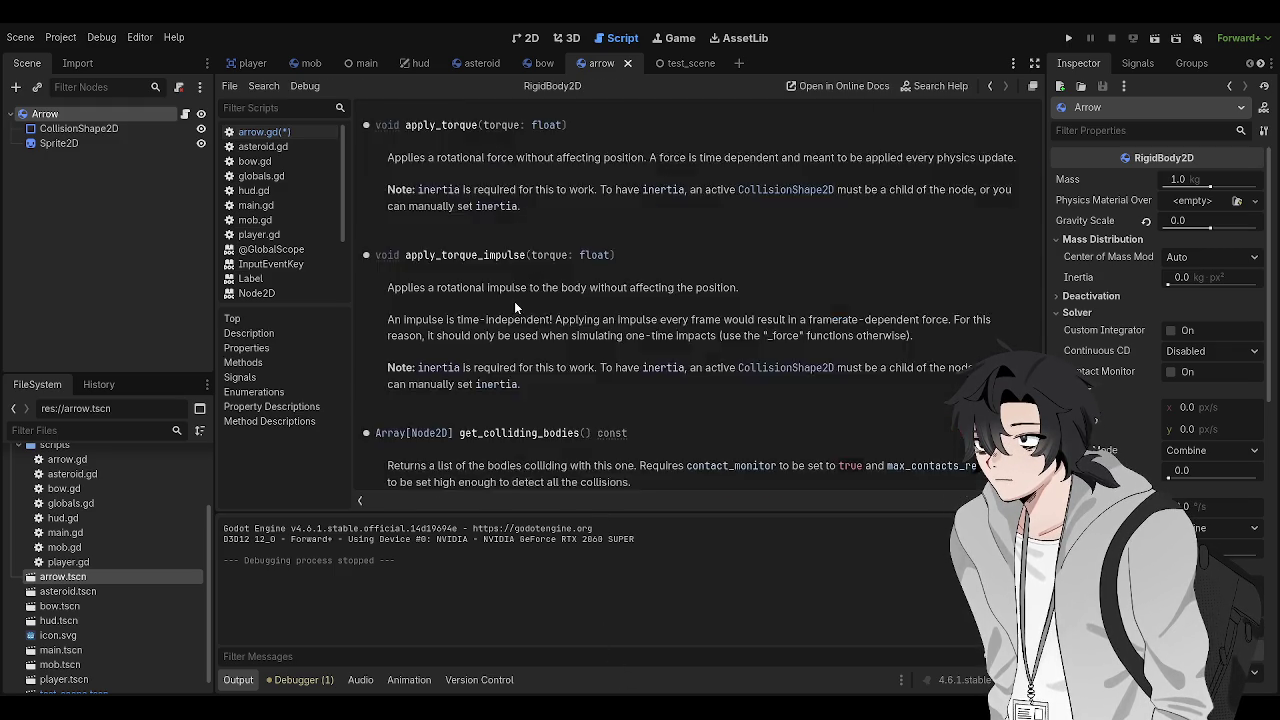
# Browse the RigidBody2D Properties reference, including the angular_damp_mode description
pyautogui.scroll(10, 560, 309)
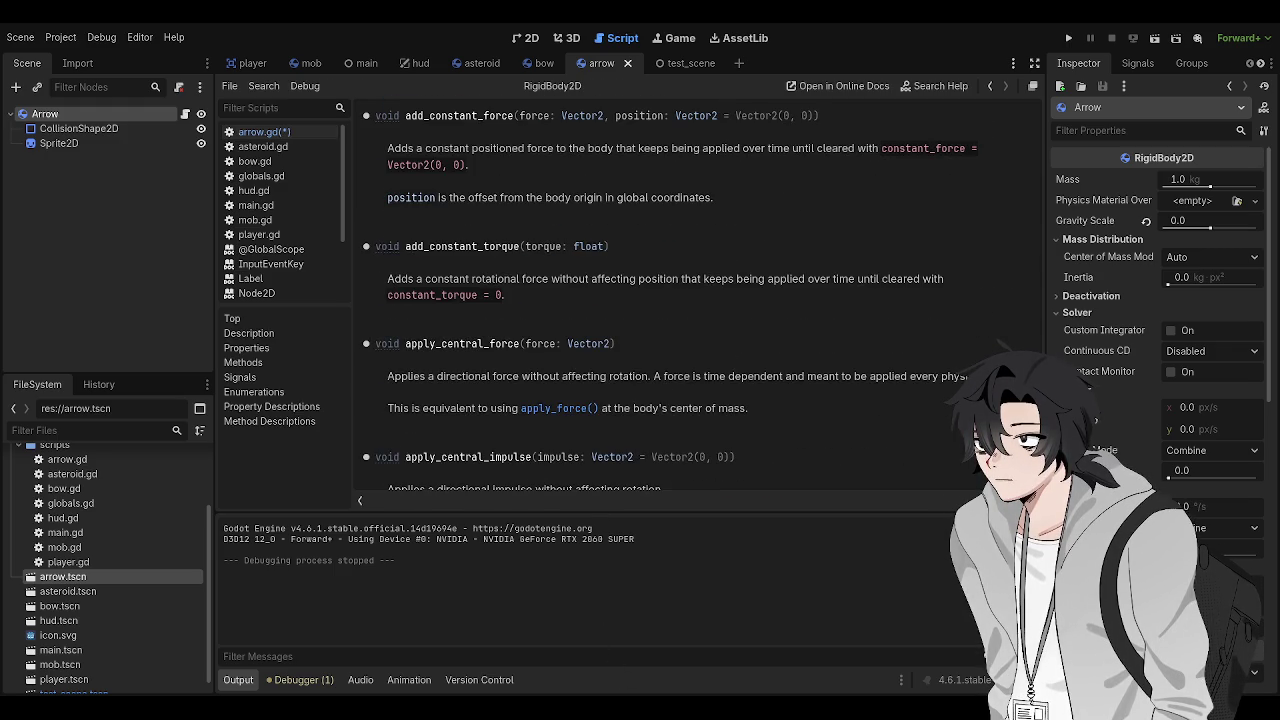
pyautogui.scroll(1, 670, 300)
pyautogui.scroll(1, 1035, 340)
pyautogui.moveTo(1036, 345); pyautogui.dragTo(1047, 159)
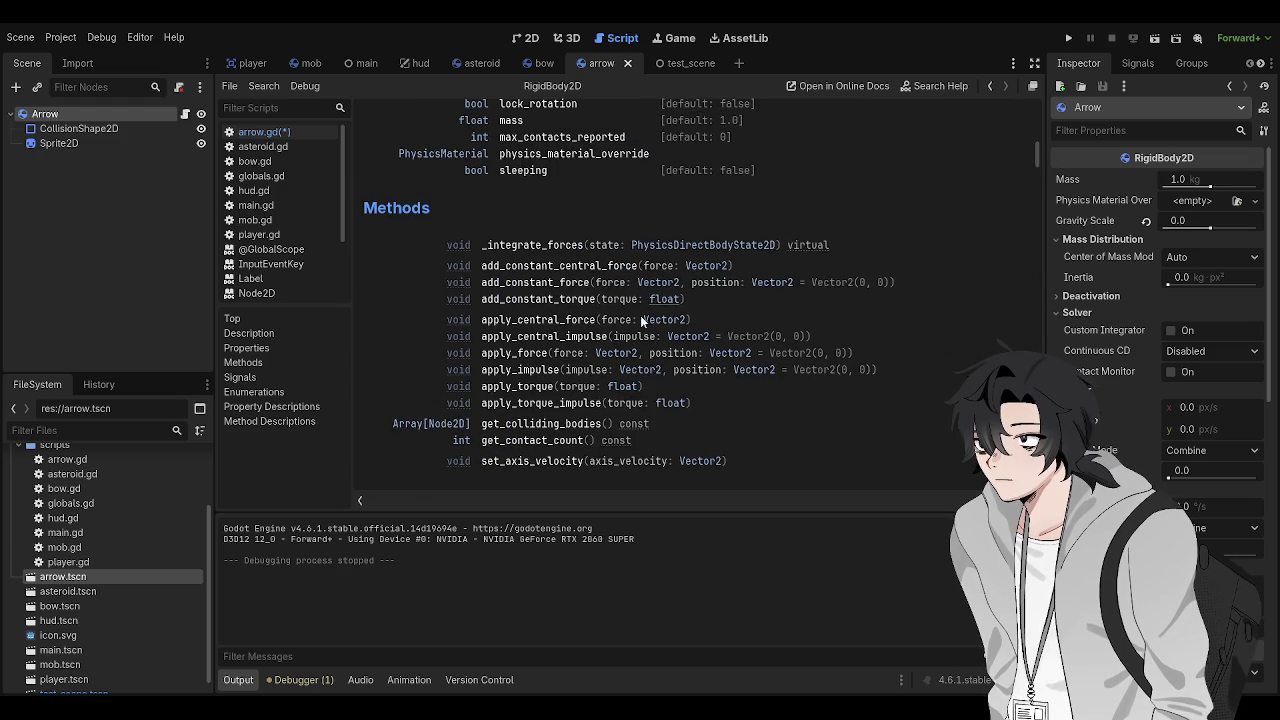
pyautogui.scroll(5, 588, 367)
pyautogui.scroll(2, 588, 368)
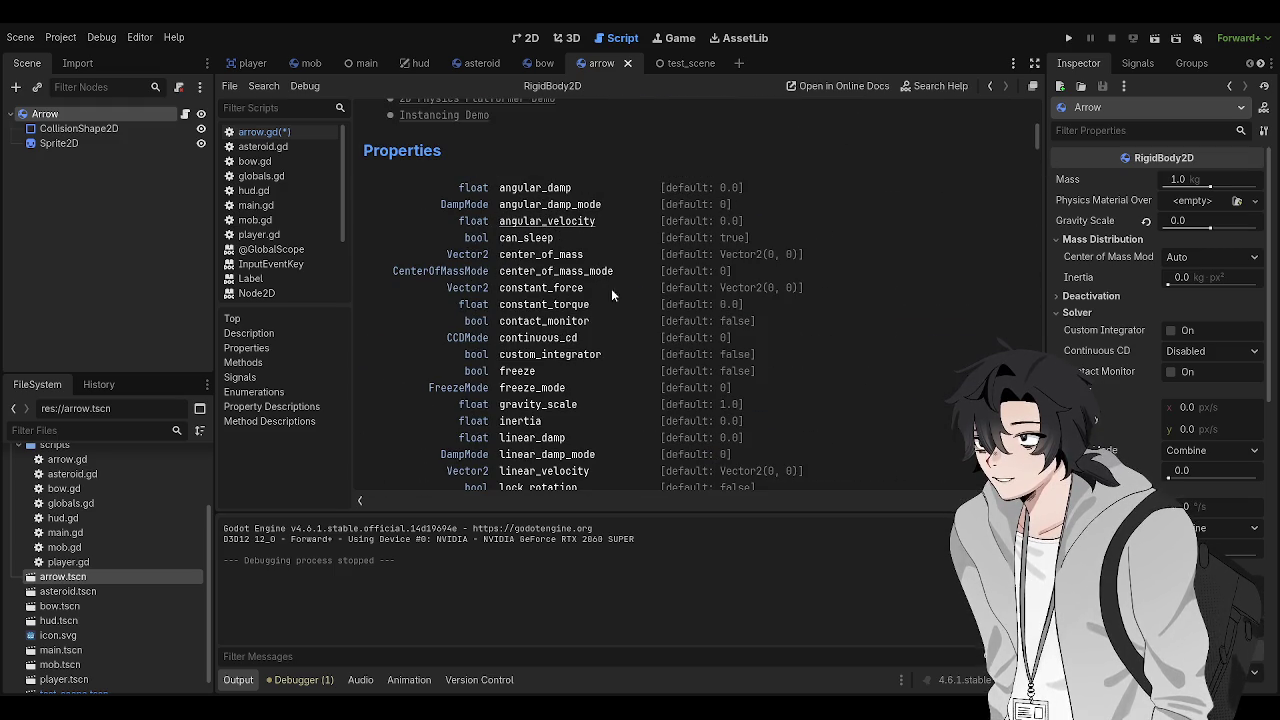
pyautogui.click(549, 204)
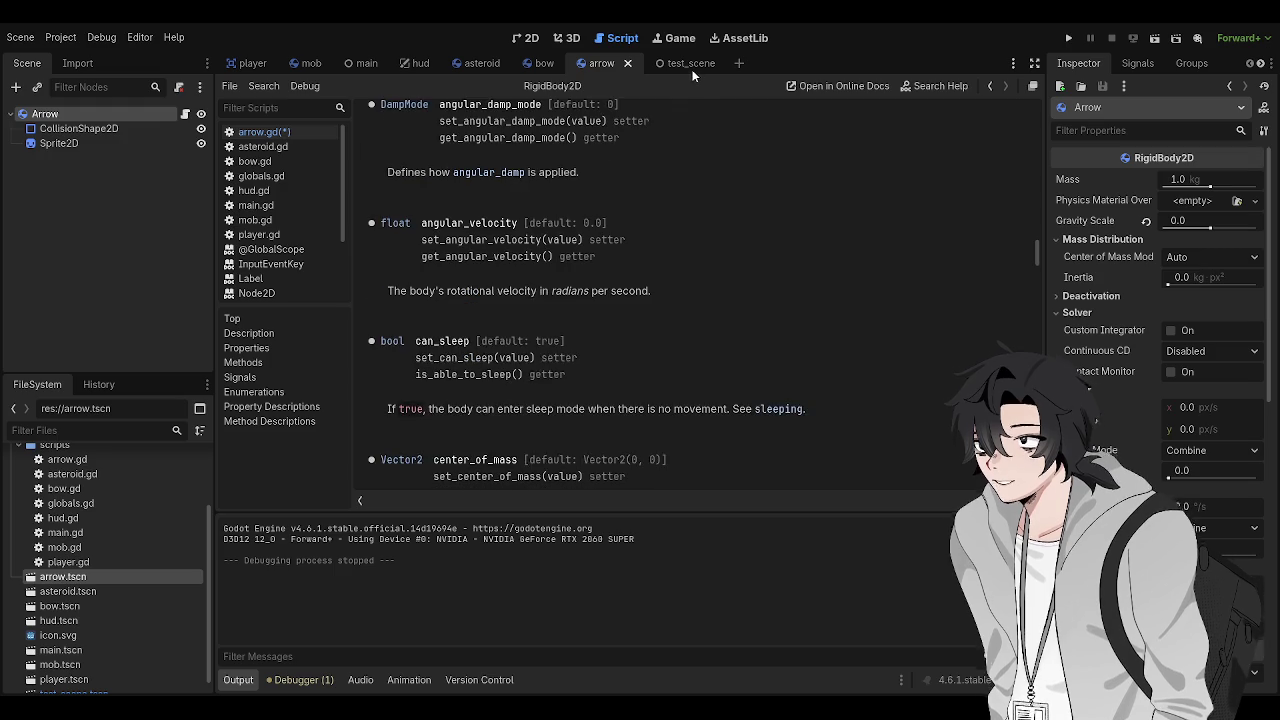
pyautogui.scroll(10, 822, 280)
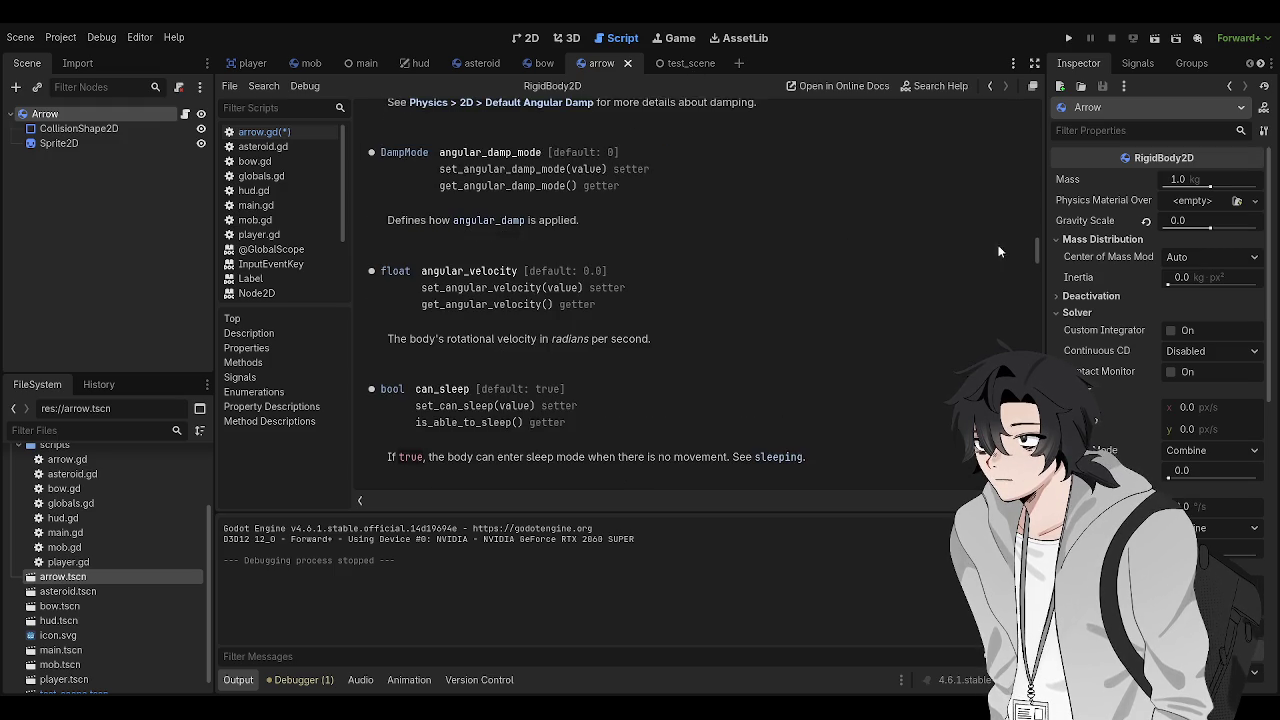
pyautogui.scroll(-2, 820, 280)
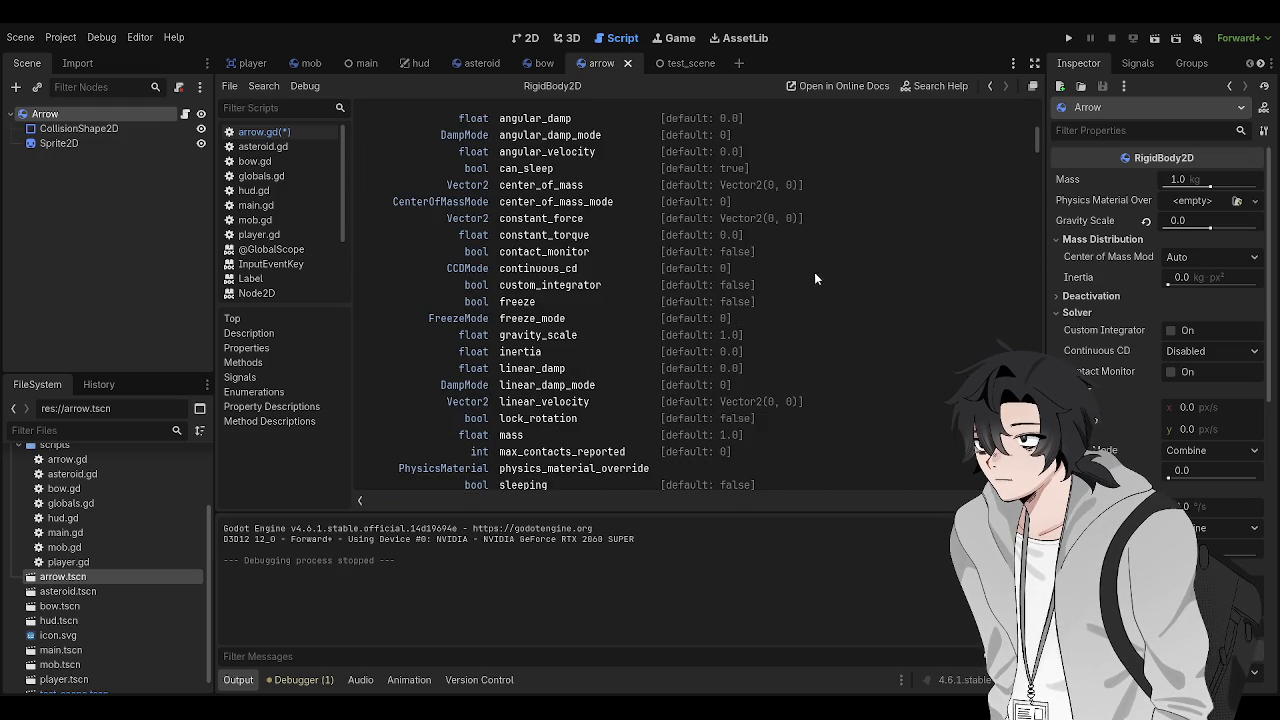
pyautogui.scroll(-2, 681, 204)
pyautogui.scroll(3, 618, 174)
# Switch between the test_scene and arrow scenes, then reopen arrow.gd in the Script editor
pyautogui.click(672, 63)
pyautogui.click(595, 64)
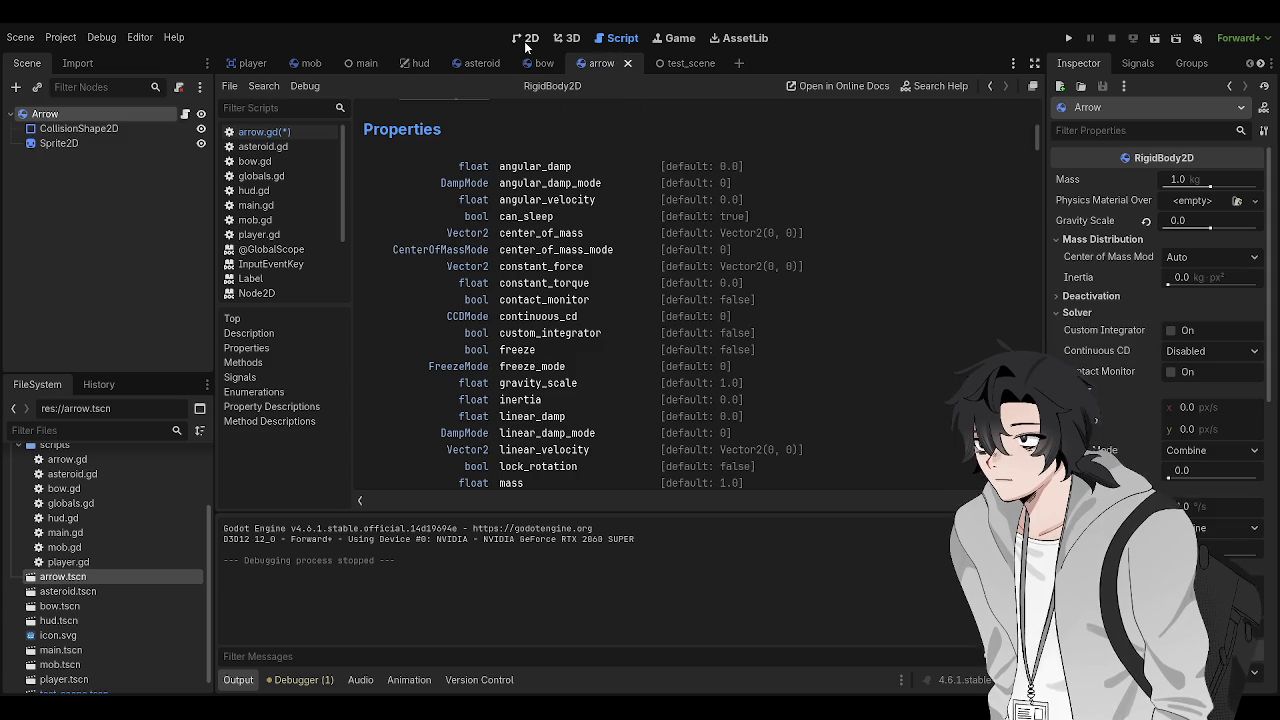
pyautogui.click(524, 39)
pyautogui.click(672, 63)
pyautogui.click(600, 63)
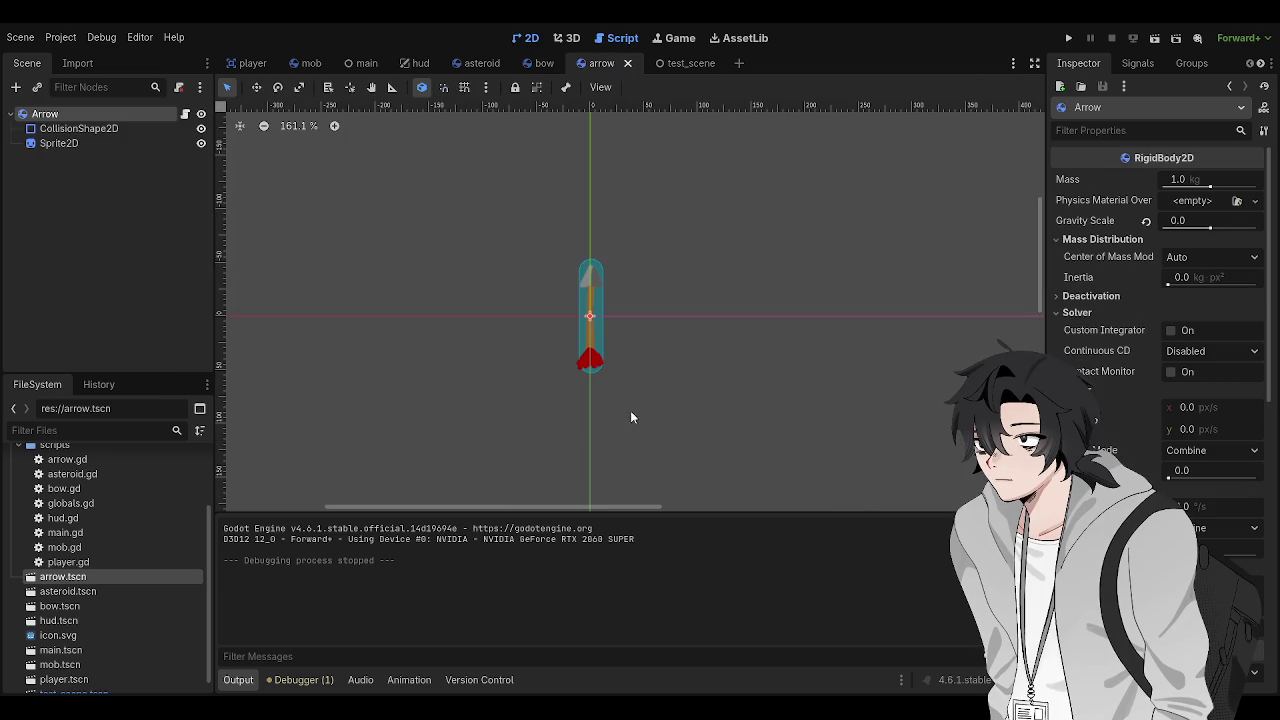
pyautogui.click(617, 38)
pyautogui.click(264, 131)
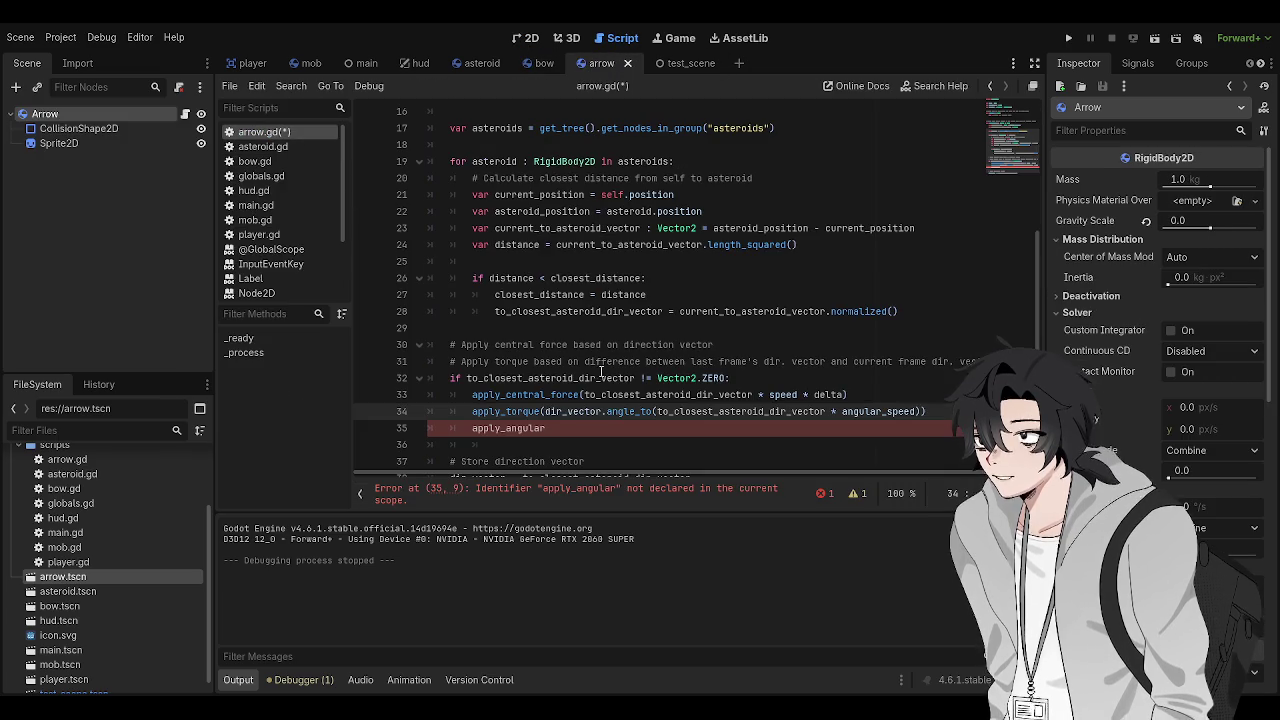
# Replace apply_angular with 'angular_velocity =' and comment out the apply_torque line
pyautogui.doubleClick(526, 430)
pyautogui.write('angular_velocit')
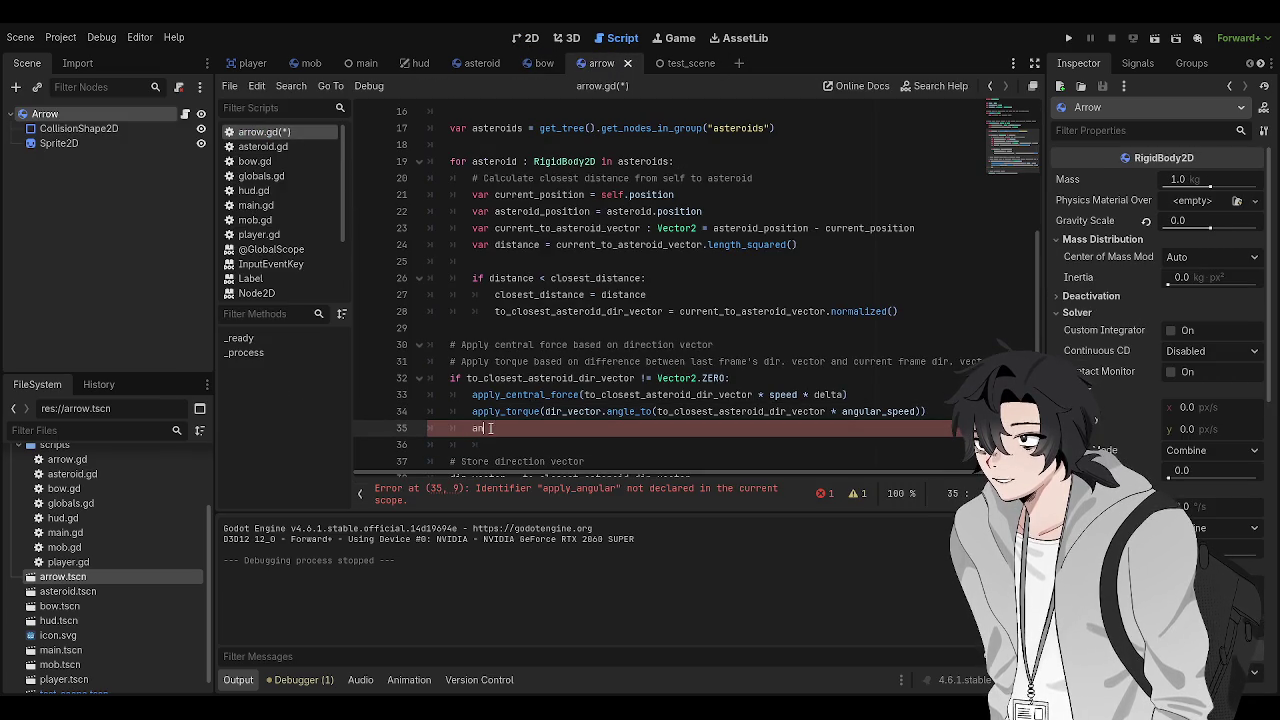
pyautogui.write('y =')
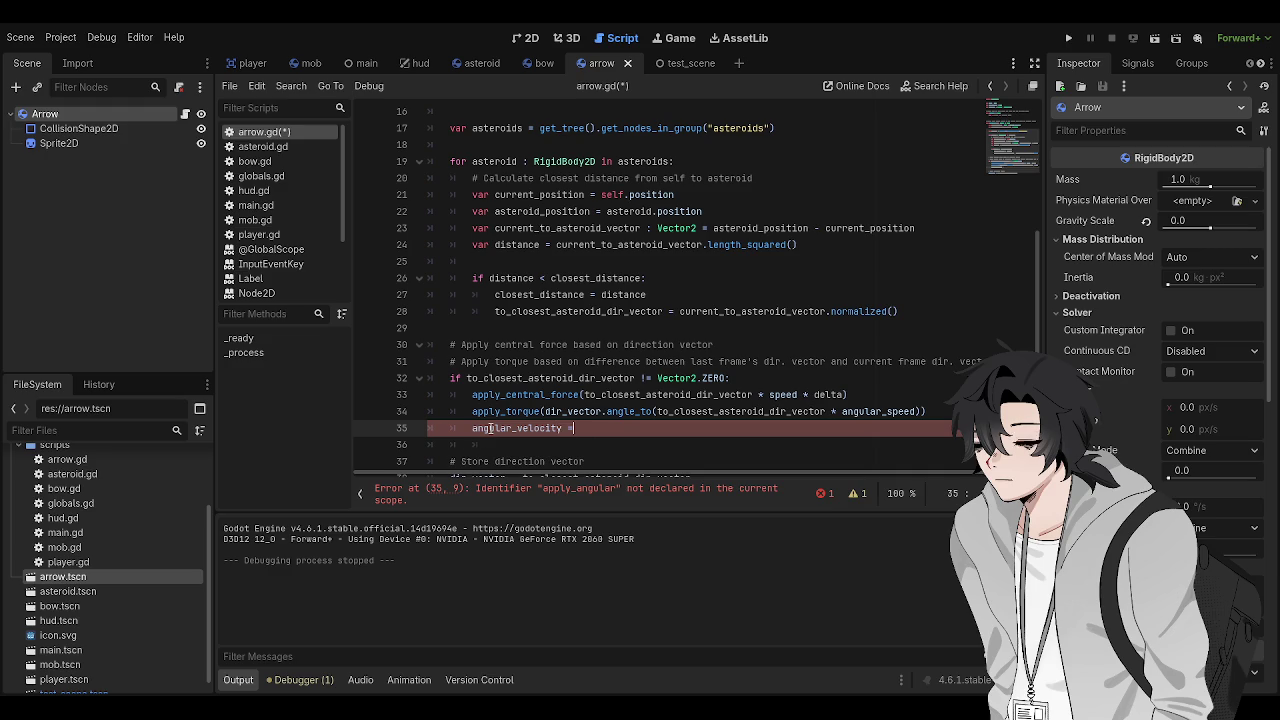
pyautogui.click(480, 413)
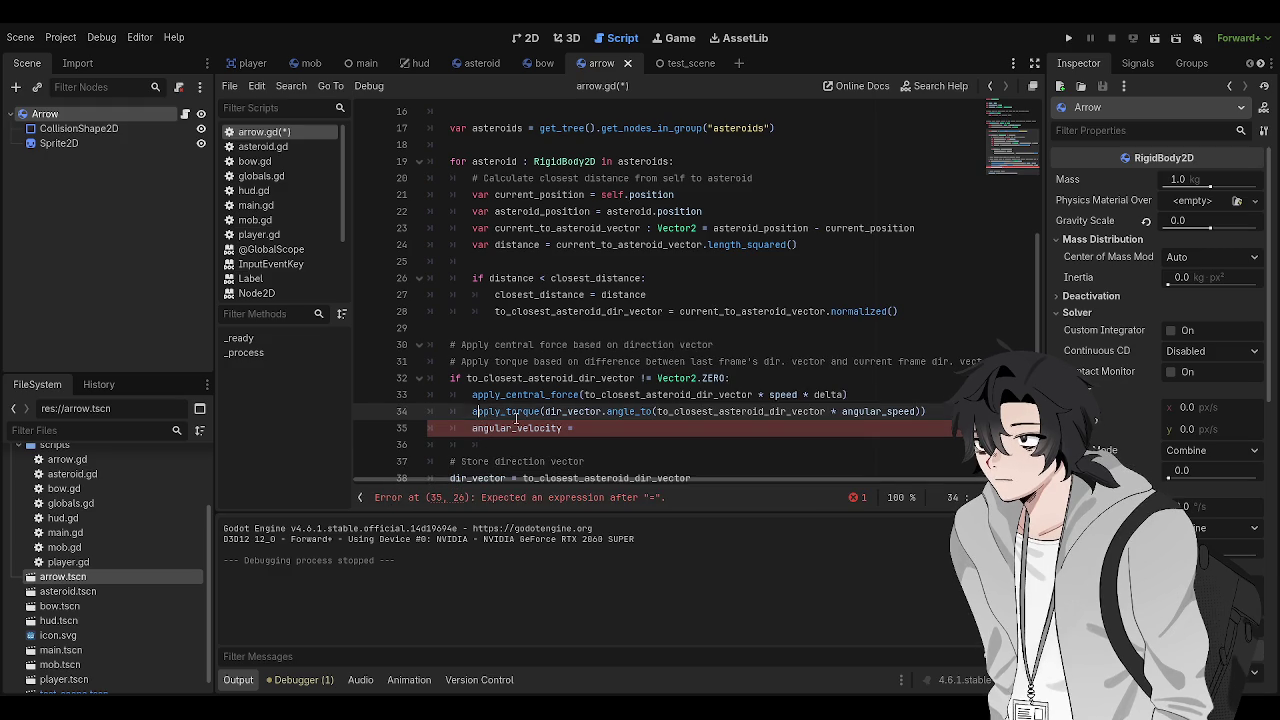
pyautogui.write('#')
# Complete the assignment with dir_vector.angle_to(to_closest_asteroid_dir_vector), save, and run the game
pyautogui.moveTo(551, 413); pyautogui.dragTo(922, 413)
pyautogui.hotkey('ctrl', 'c')
pyautogui.click(873, 433)
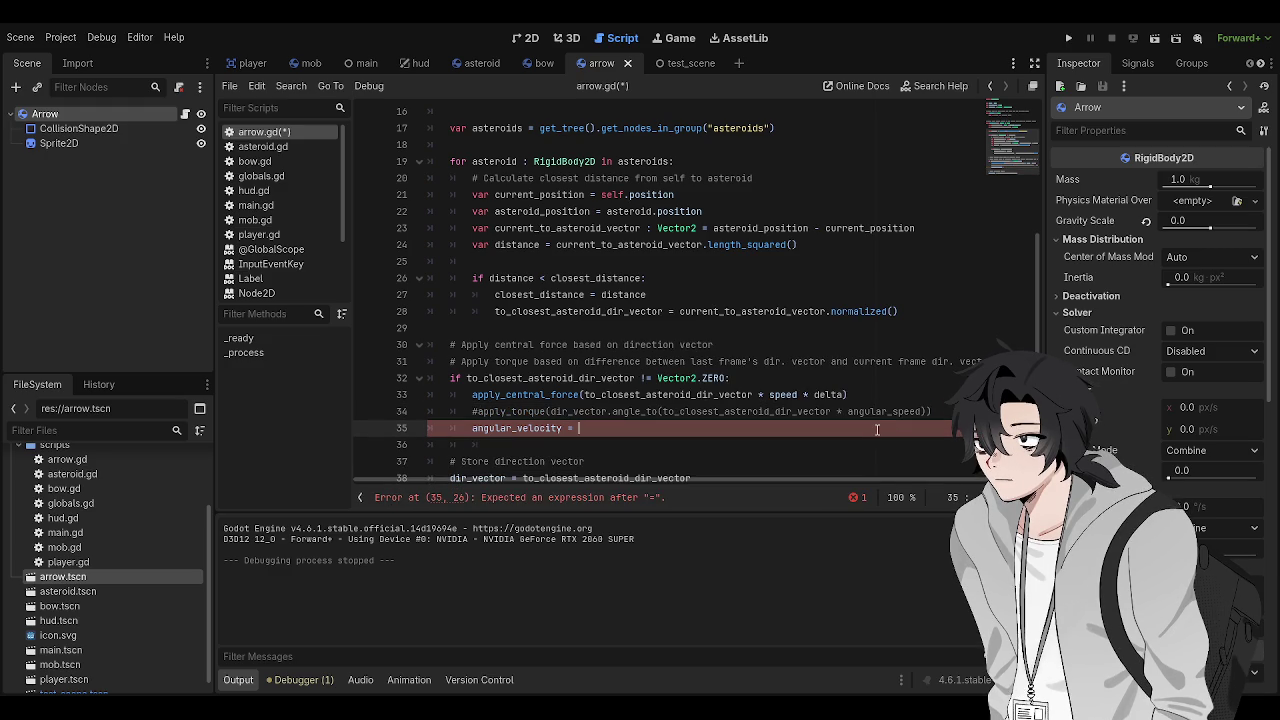
pyautogui.hotkey('ctrl', 'v')
pyautogui.hotkey('ctrl', 'BackSpace')
pyautogui.hotkey('ctrl', 'BackSpace')
pyautogui.hotkey('ctrl', 'BackSpace')
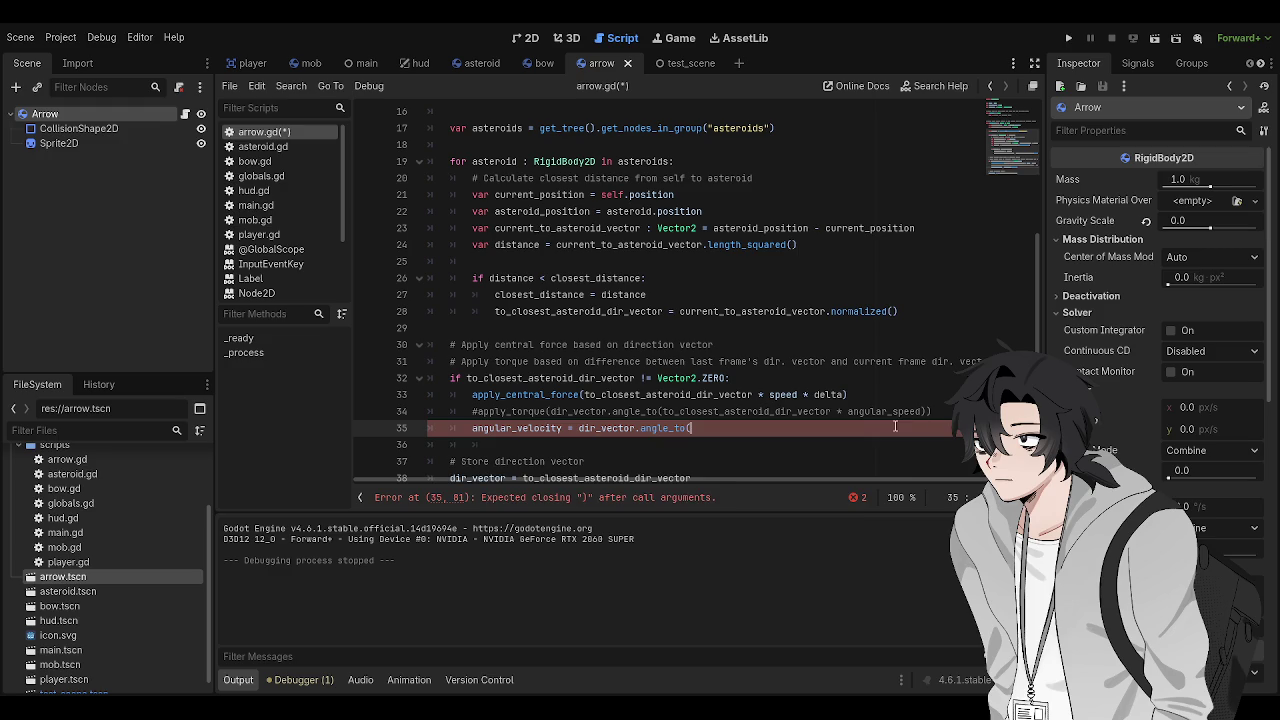
pyautogui.write('to_closest_asteroid_dir_vector)')
pyautogui.hotkey('ctrl', 's')
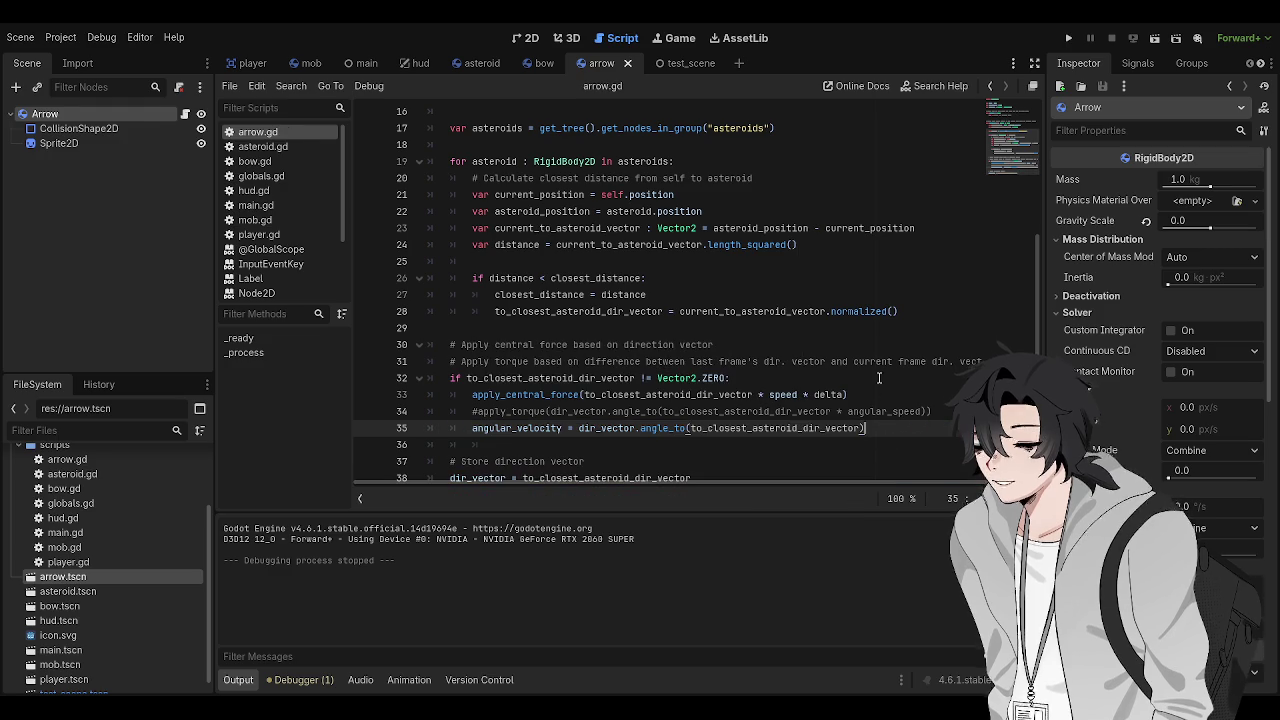
pyautogui.click(879, 378)
pyautogui.press('F5')
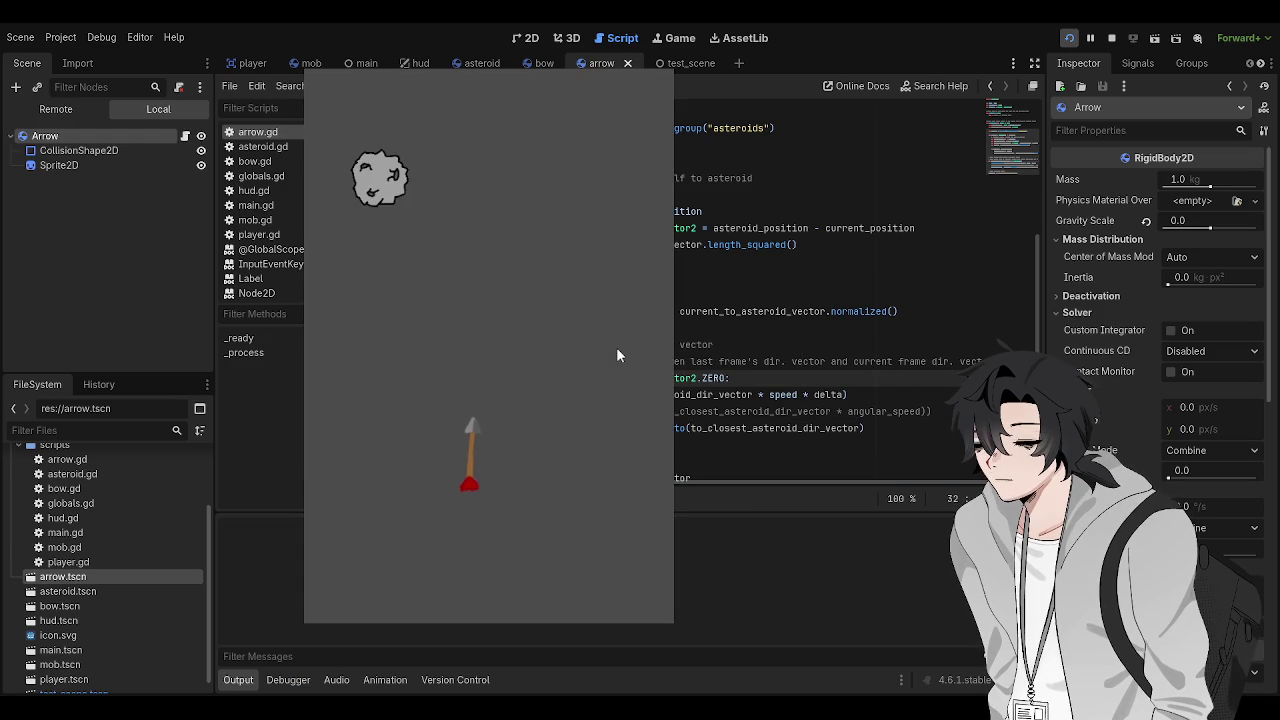
# Stop the test run and review the steering lines 31–35 of arrow.gd
pyautogui.press('F8')
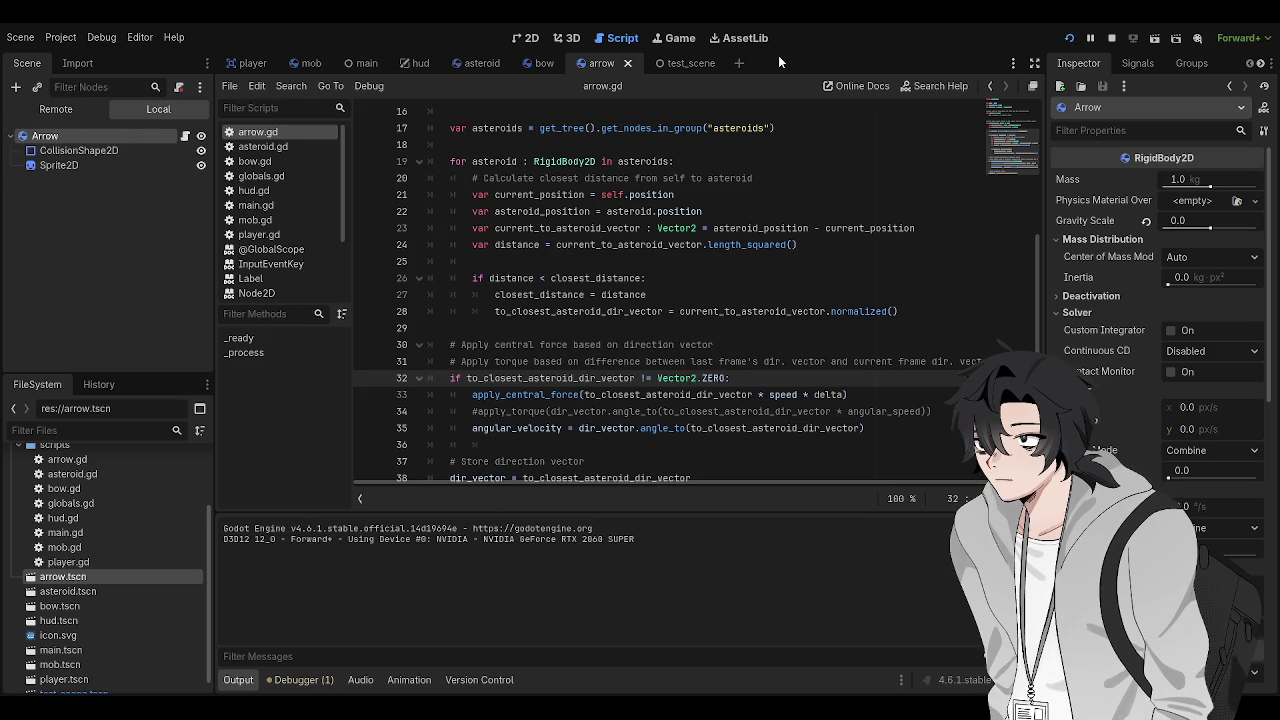
pyautogui.moveTo(719, 394)
pyautogui.mouseDown()
pyautogui.moveTo(430, 378)
pyautogui.moveTo(719, 361)
pyautogui.mouseUp()
pyautogui.click(554, 442)
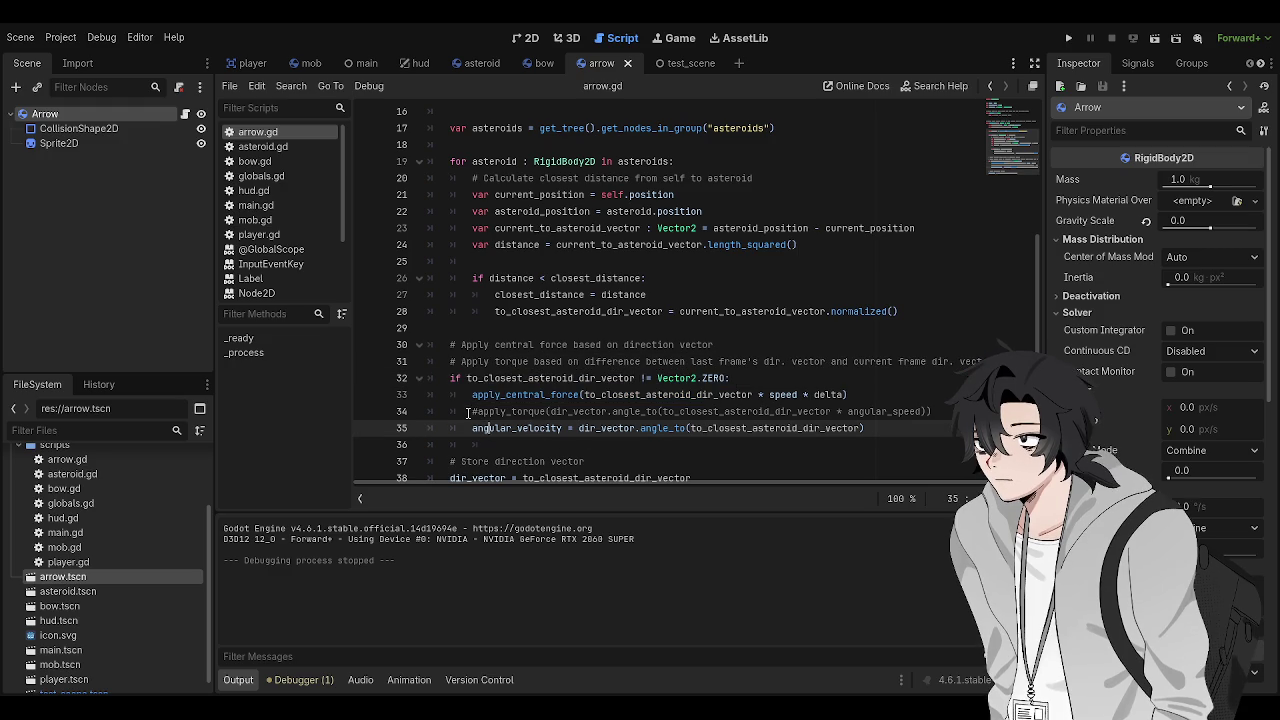
pyautogui.click(434, 418)
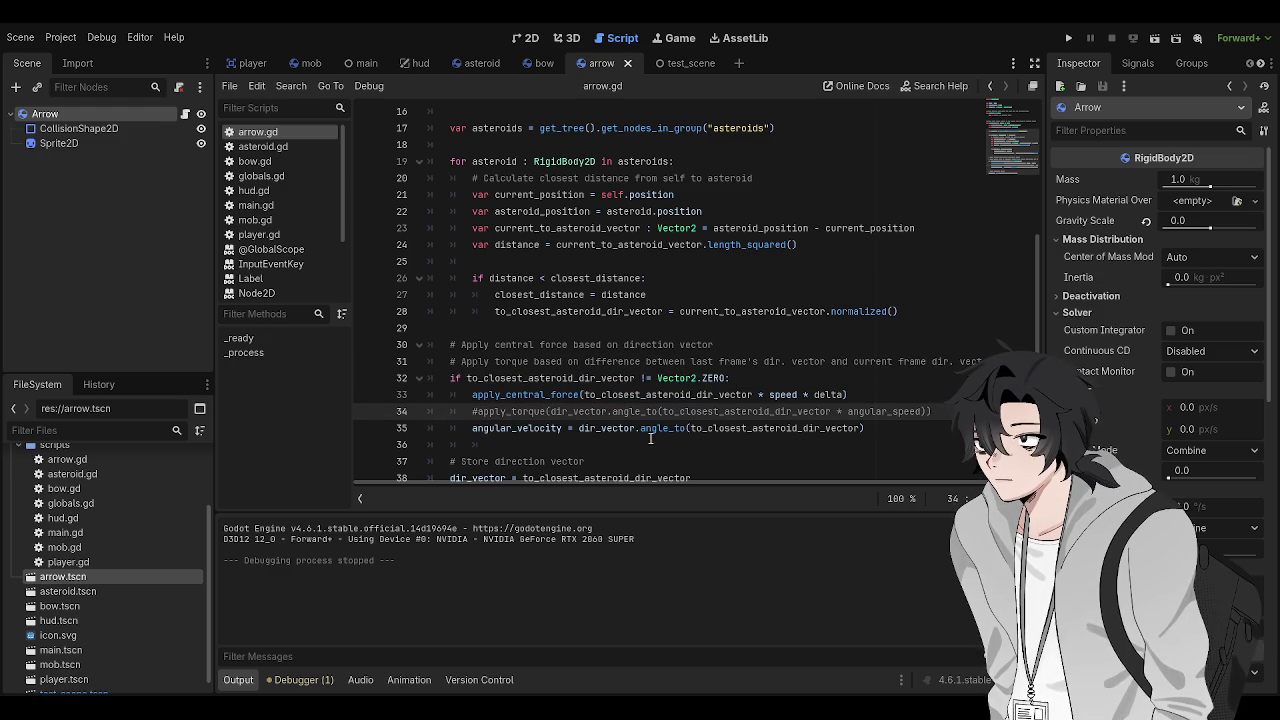
pyautogui.press('Down')
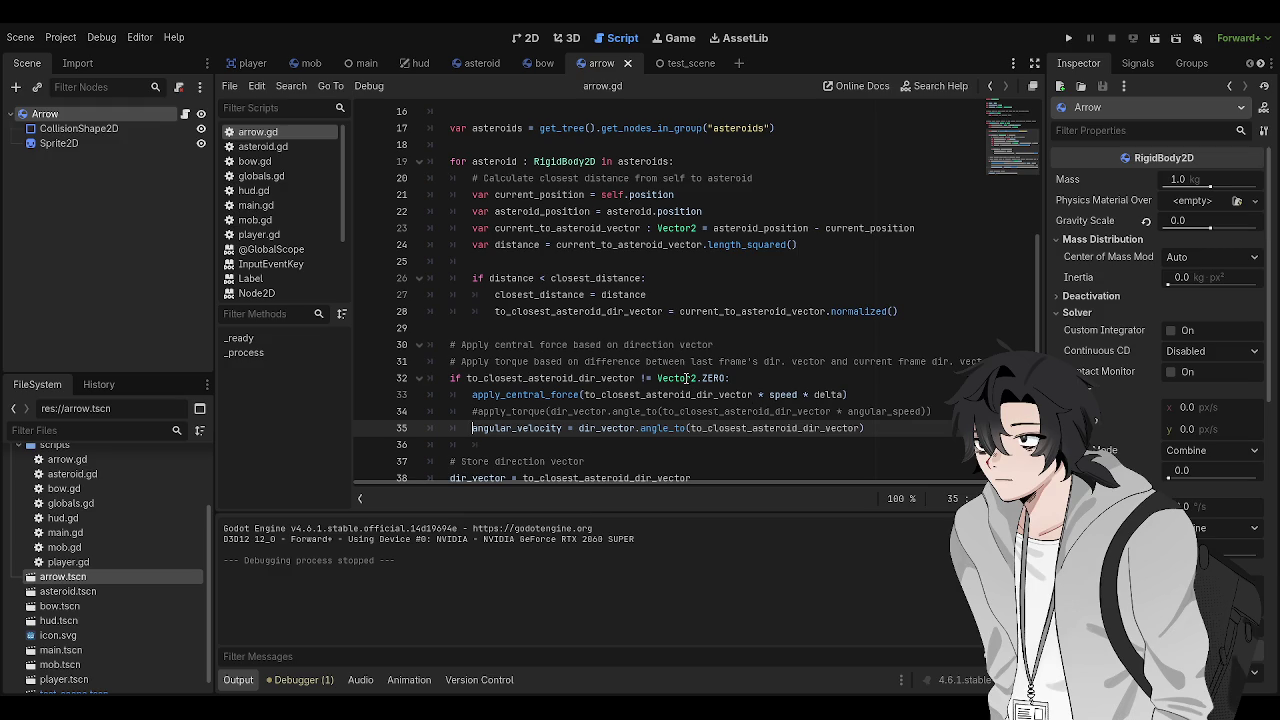
pyautogui.click(687, 378)
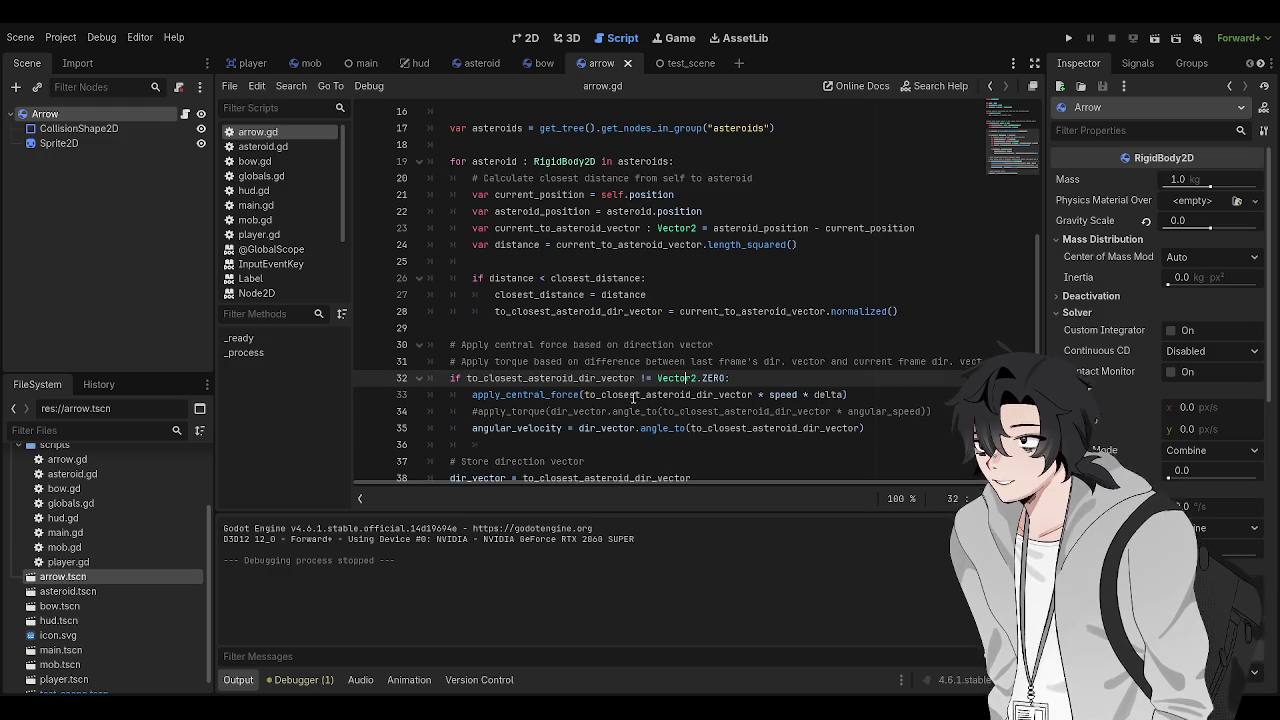
# Comment out the angular_velocity line, uncomment apply_torque, and save arrow.gd
pyautogui.doubleClick(570, 394)
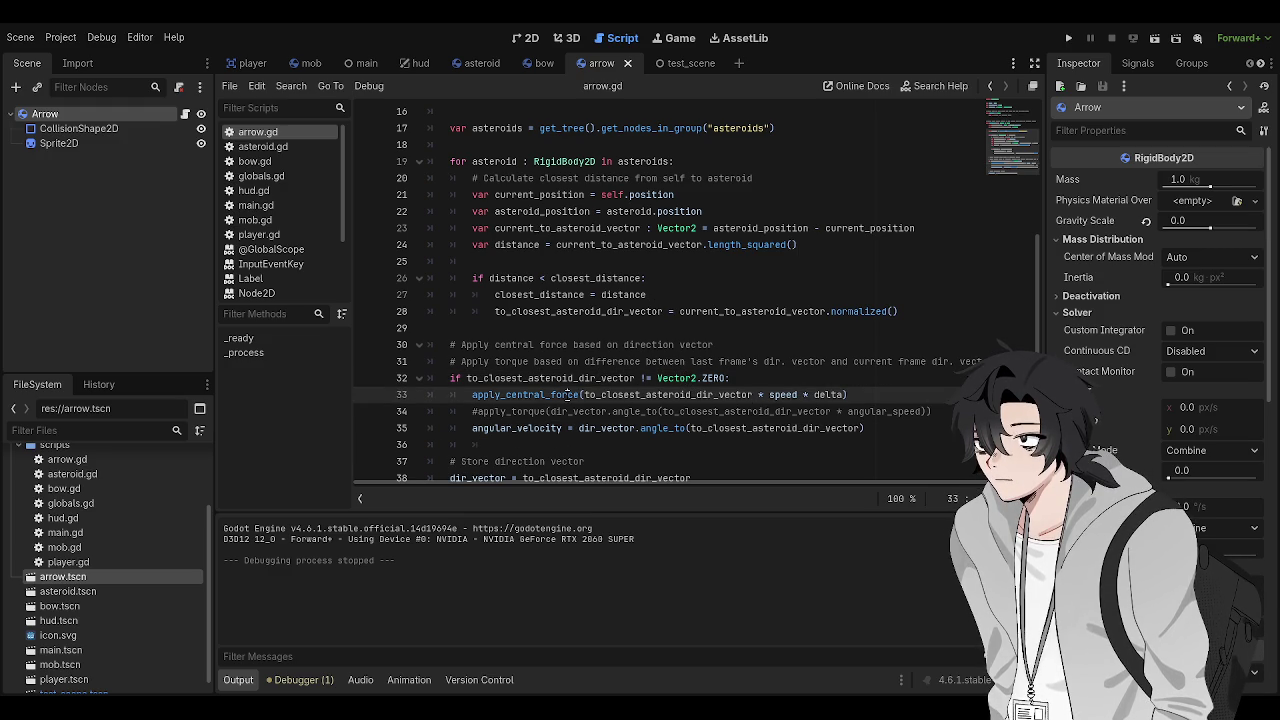
pyautogui.doubleClick(530, 428)
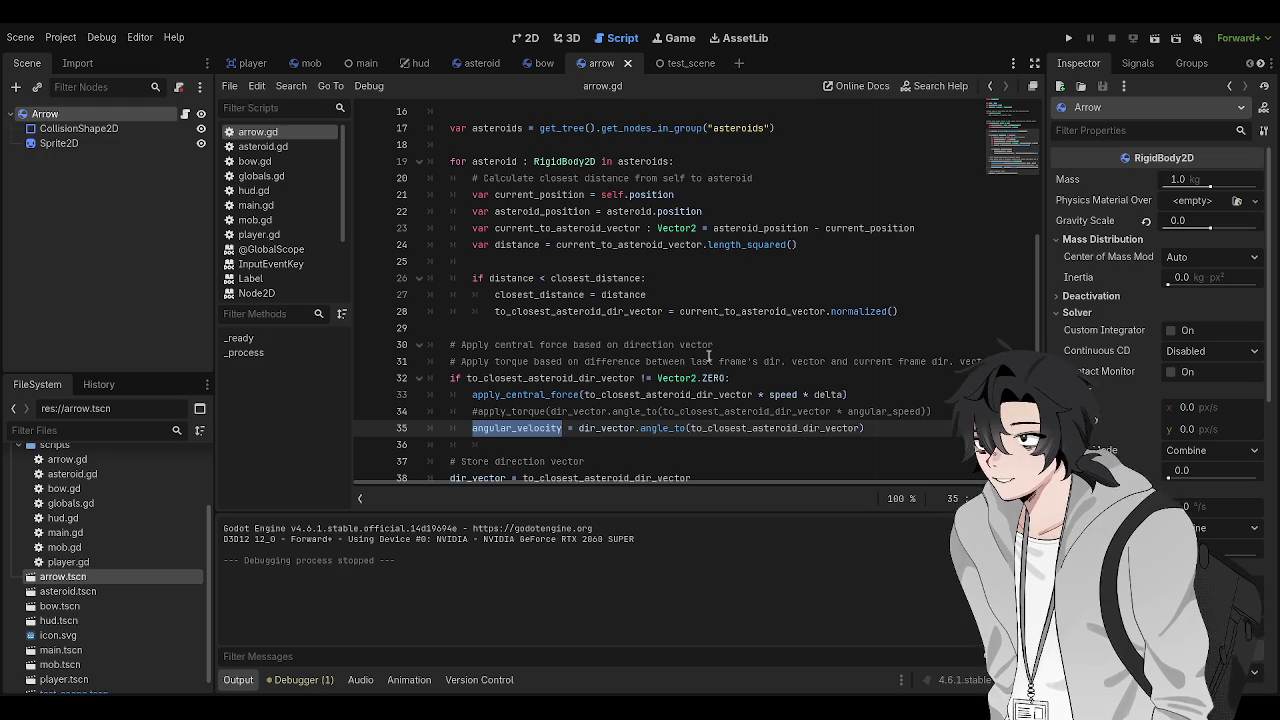
pyautogui.press('Left')
pyautogui.write('#')
pyautogui.press('Up')
pyautogui.press('BackSpace')
pyautogui.hotkey('ctrl', 's')
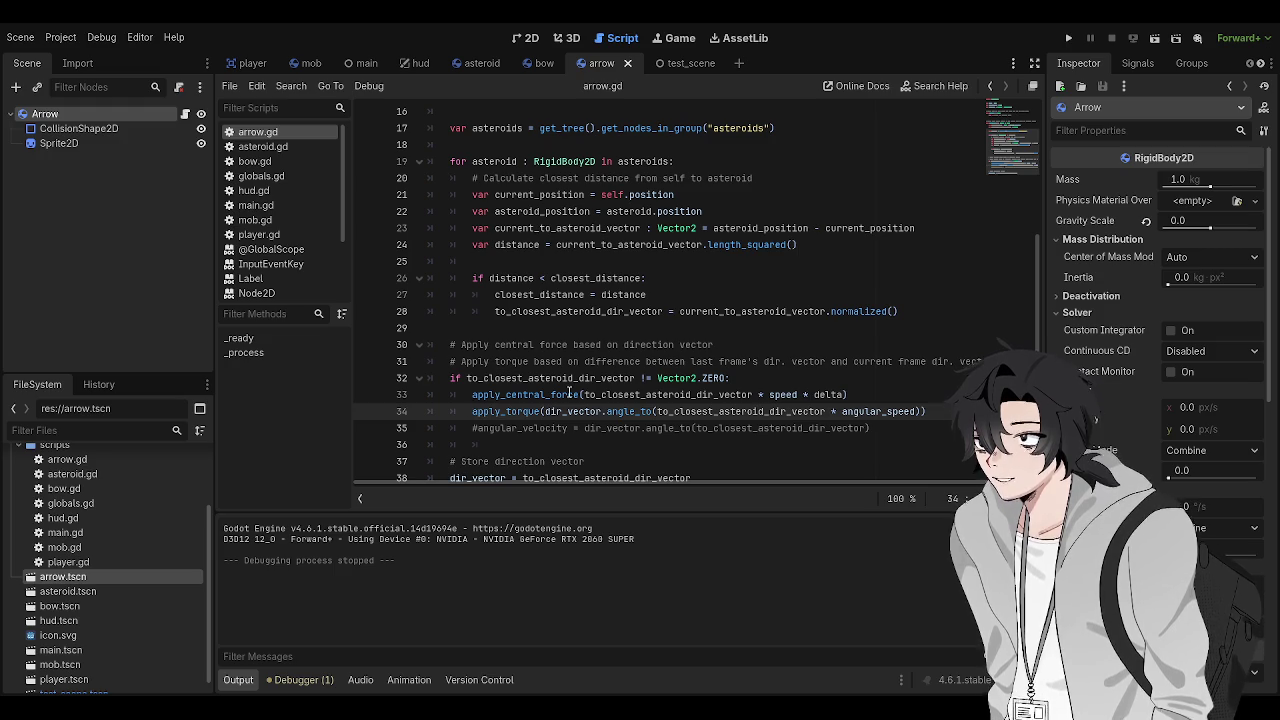
pyautogui.press('Up')
pyautogui.scroll(-1, 706, 456)
pyautogui.scroll(-1, 706, 456)
pyautogui.press('Down')
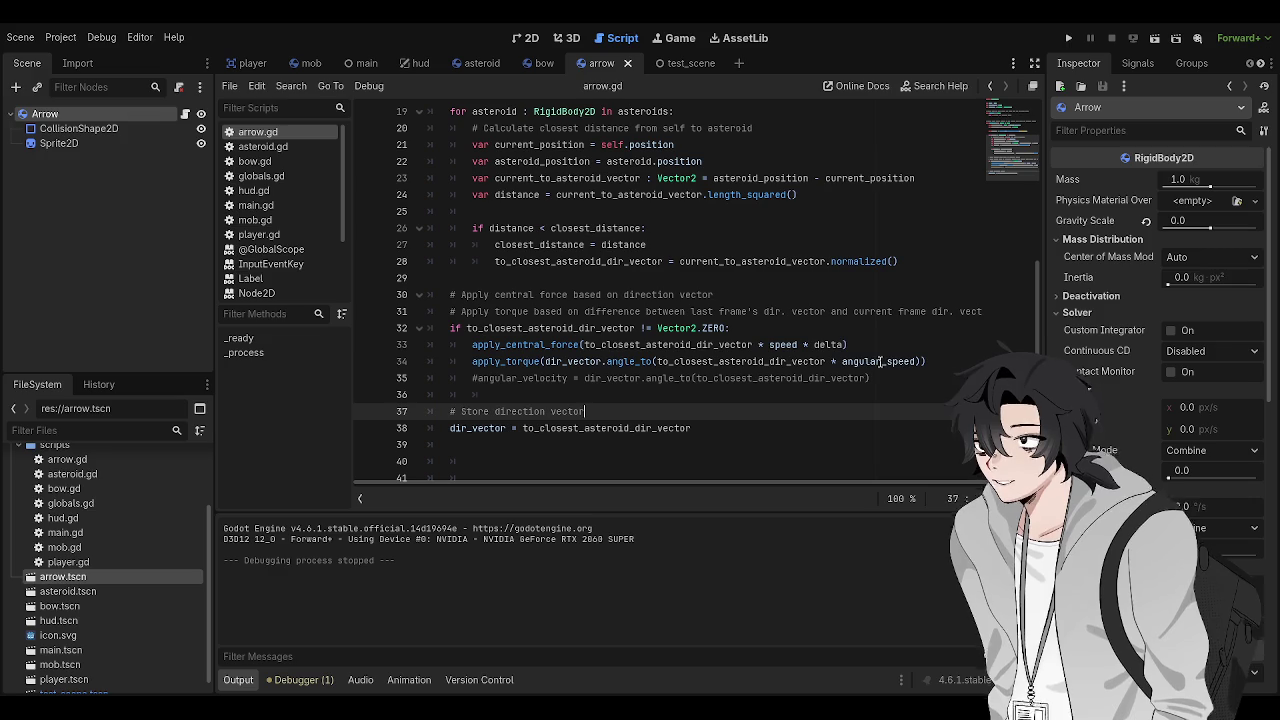
pyautogui.doubleClick(866, 374)
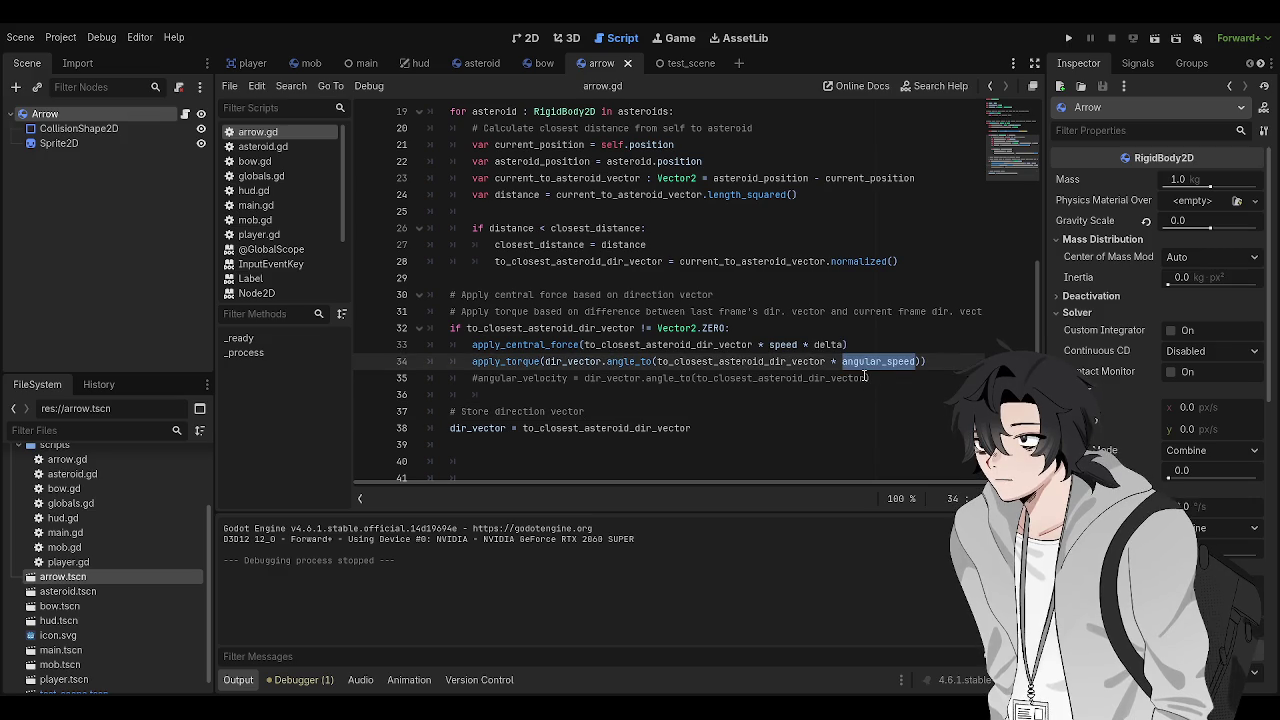
pyautogui.write('9999999999')
pyautogui.press('F5')
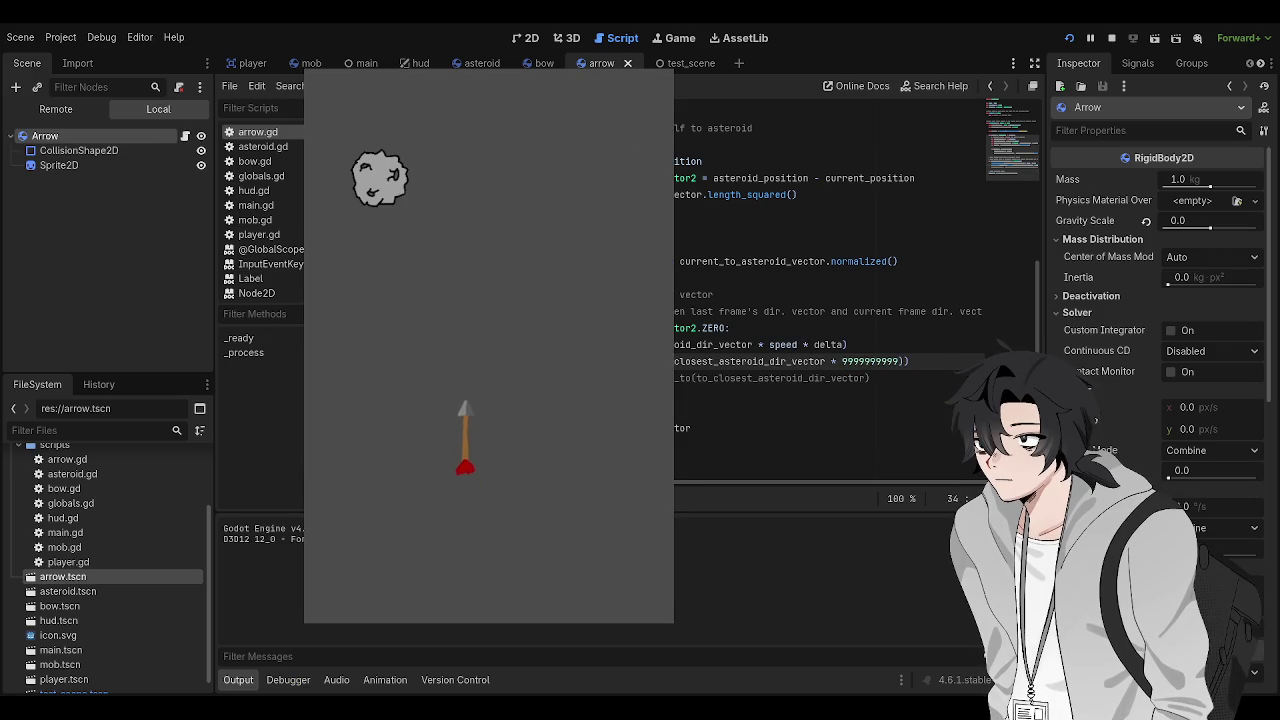
pyautogui.press('F8')
pyautogui.hotkey('ctrl', 'z')
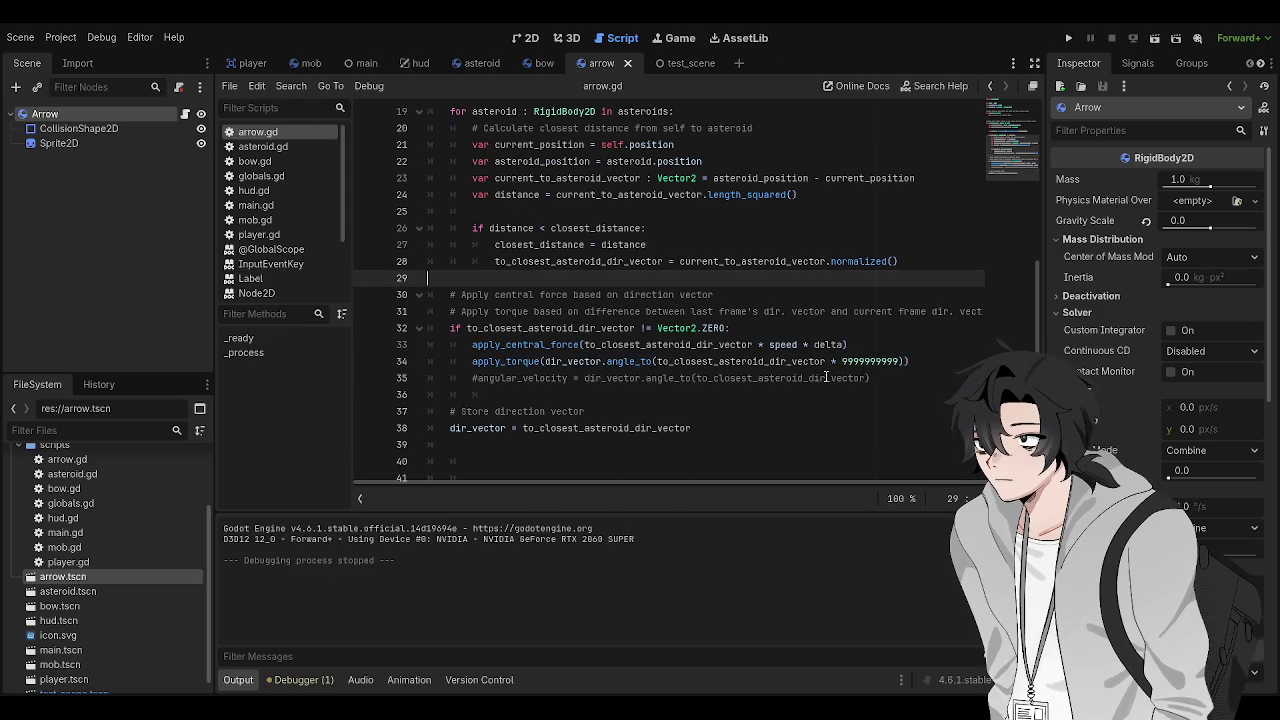
pyautogui.click(826, 377)
# Review the line 30 comment and go to the end of the commented angular_velocity line 35
pyautogui.click(668, 294)
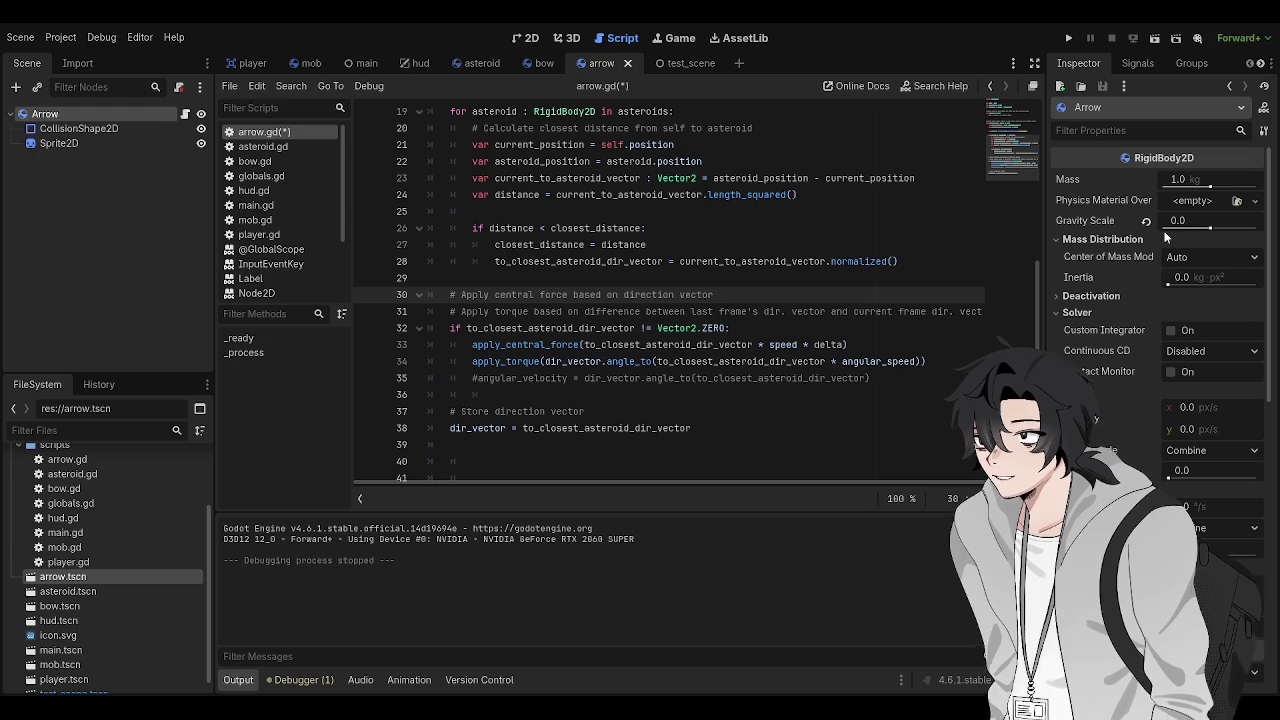
pyautogui.click(774, 378)
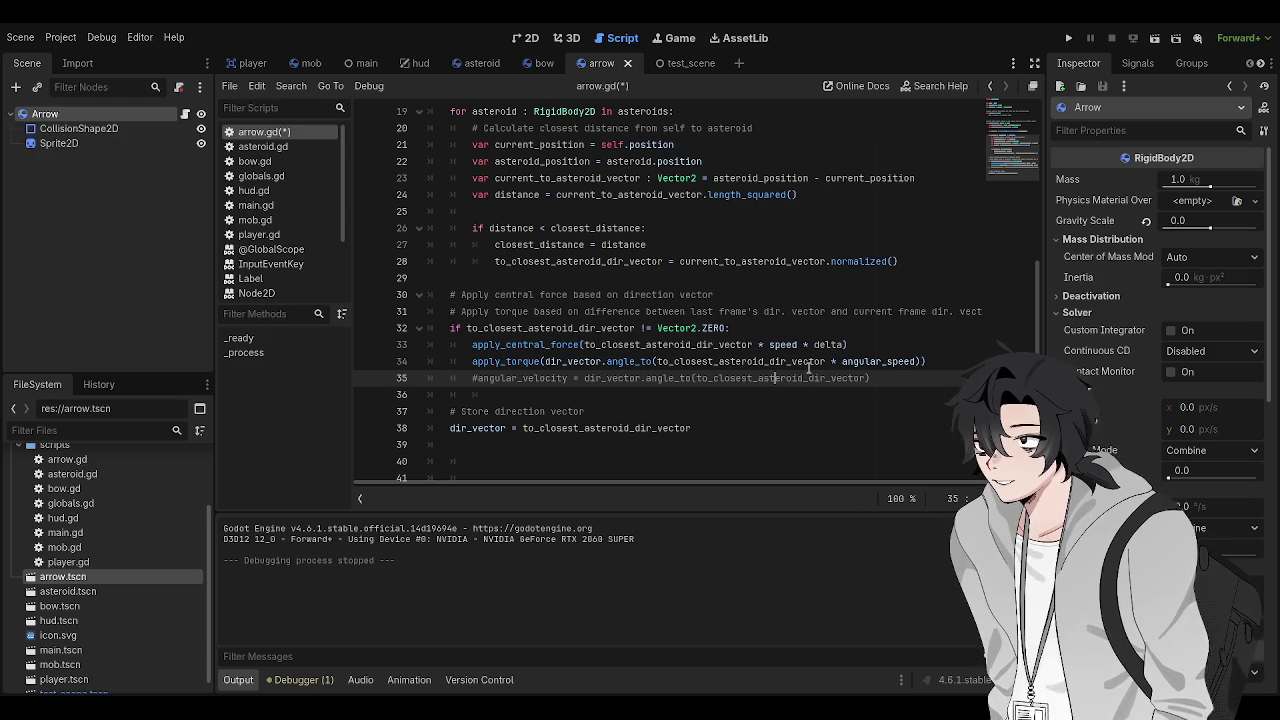
pyautogui.click(808, 362)
# Add notes that the frame-to-frame angle is very small, so only tiny torque is applied
pyautogui.click(890, 377)
pyautogui.press('Return')
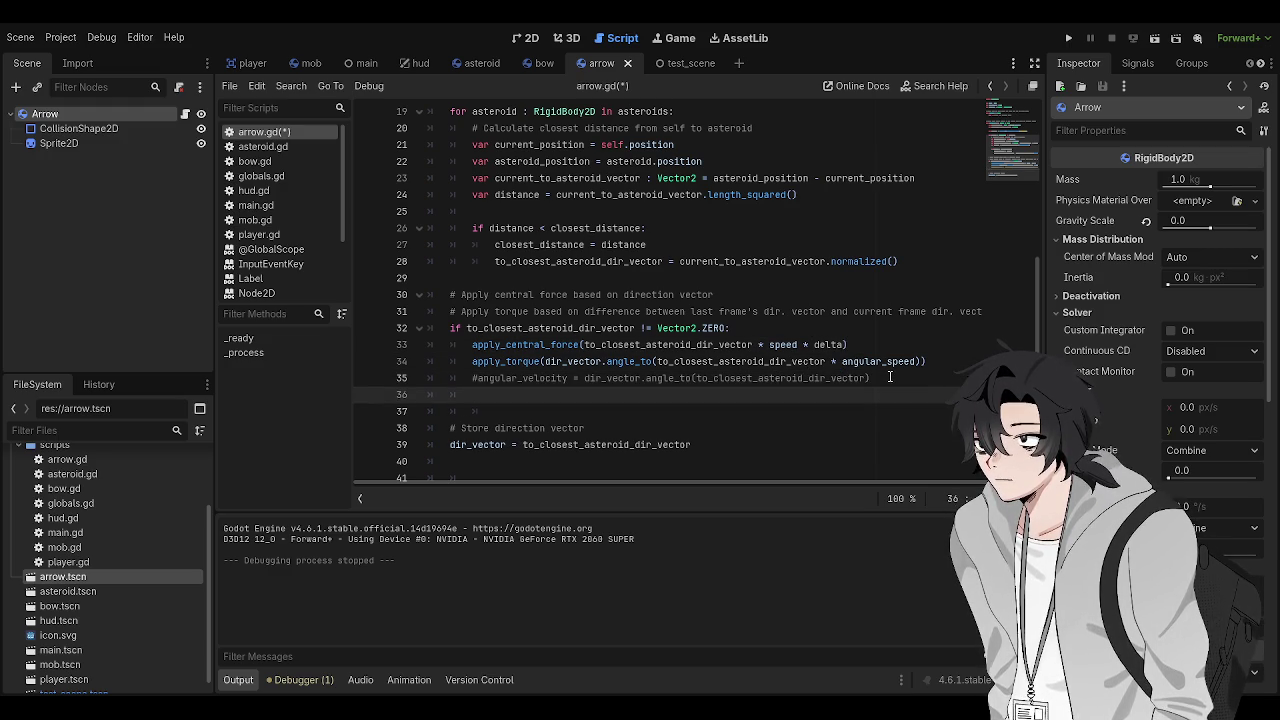
pyautogui.press('Return')
pyautogui.write('# 1.')
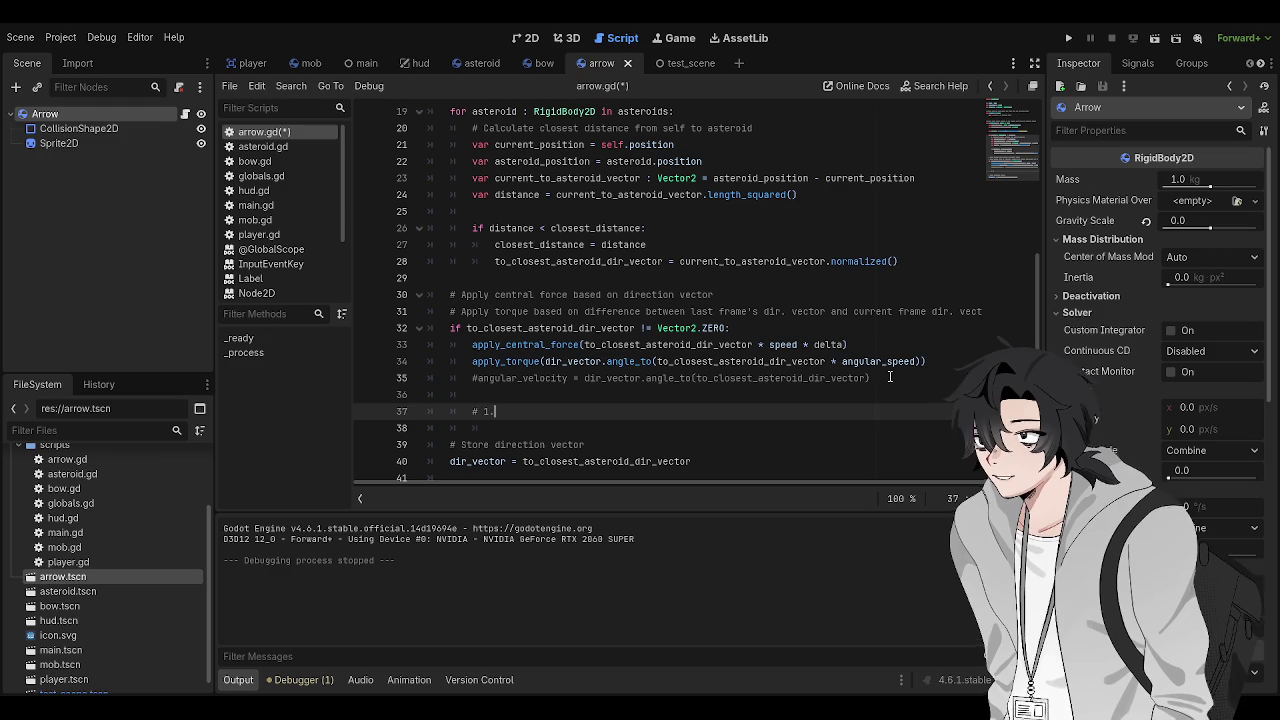
pyautogui.write('The angle b')
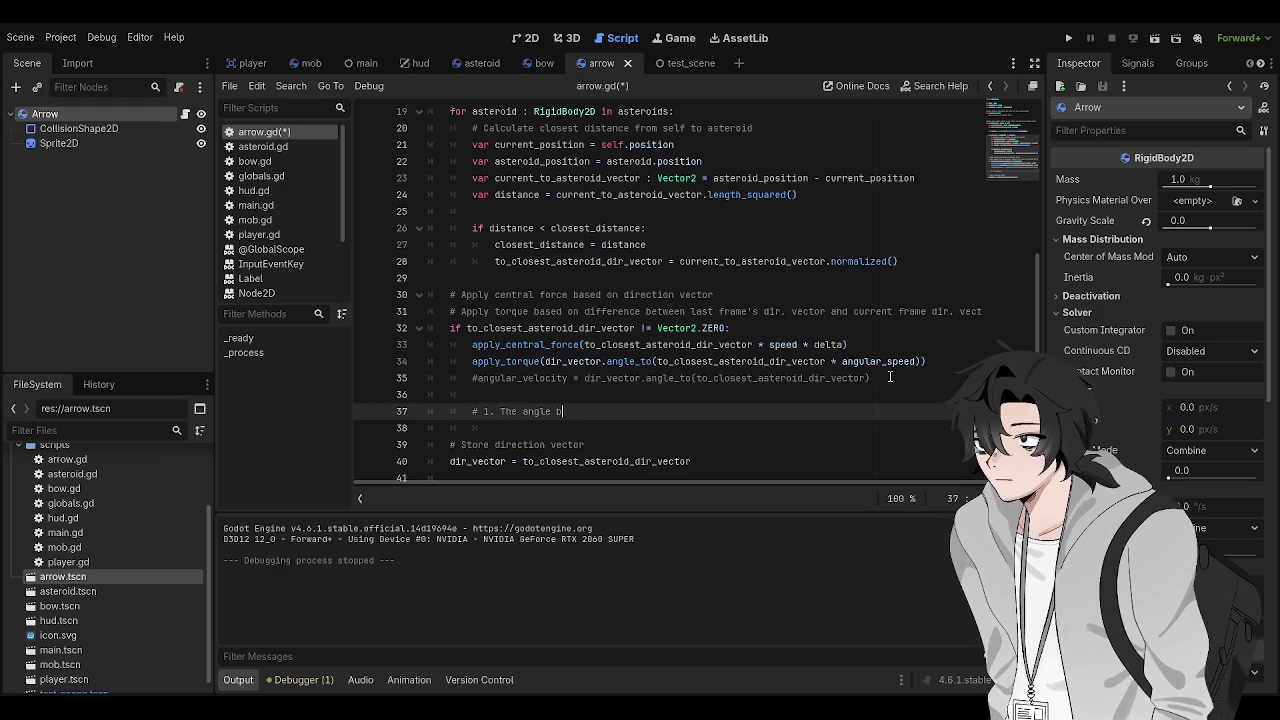
pyautogui.write('etween this')
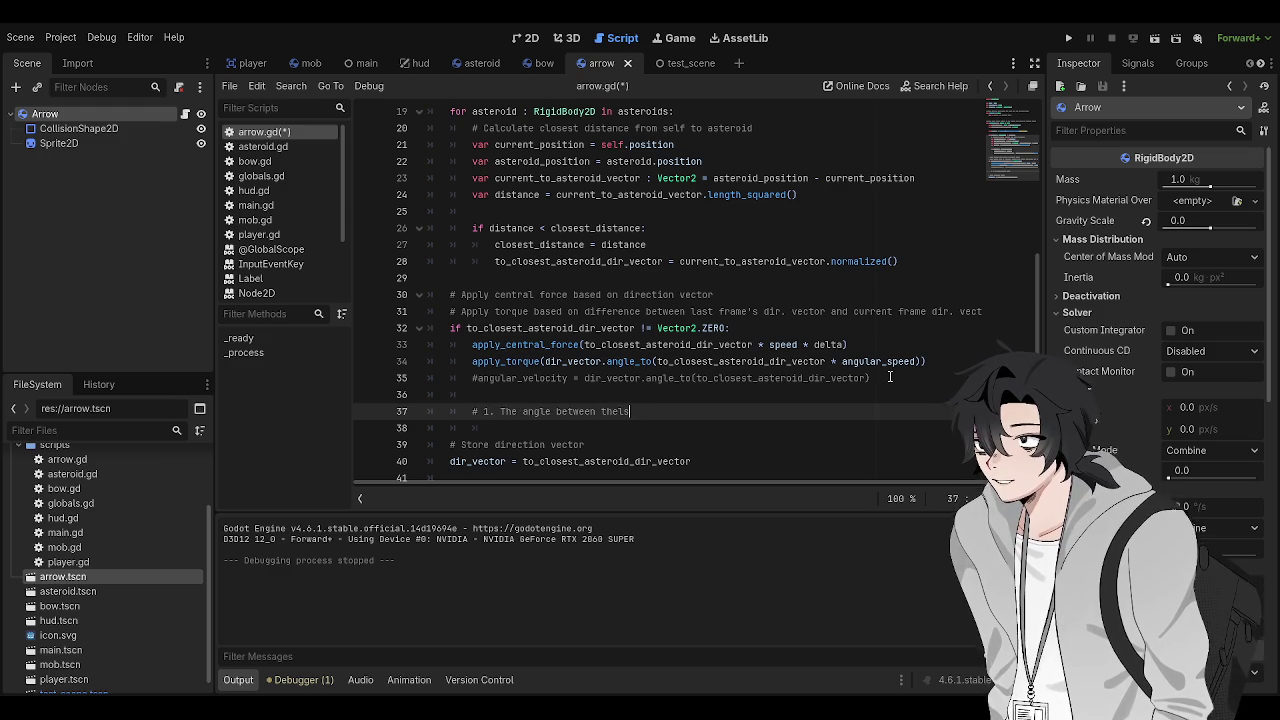
pyautogui.press('BackSpace')
pyautogui.press('BackSpace')
pyautogui.write('e last and the curren')
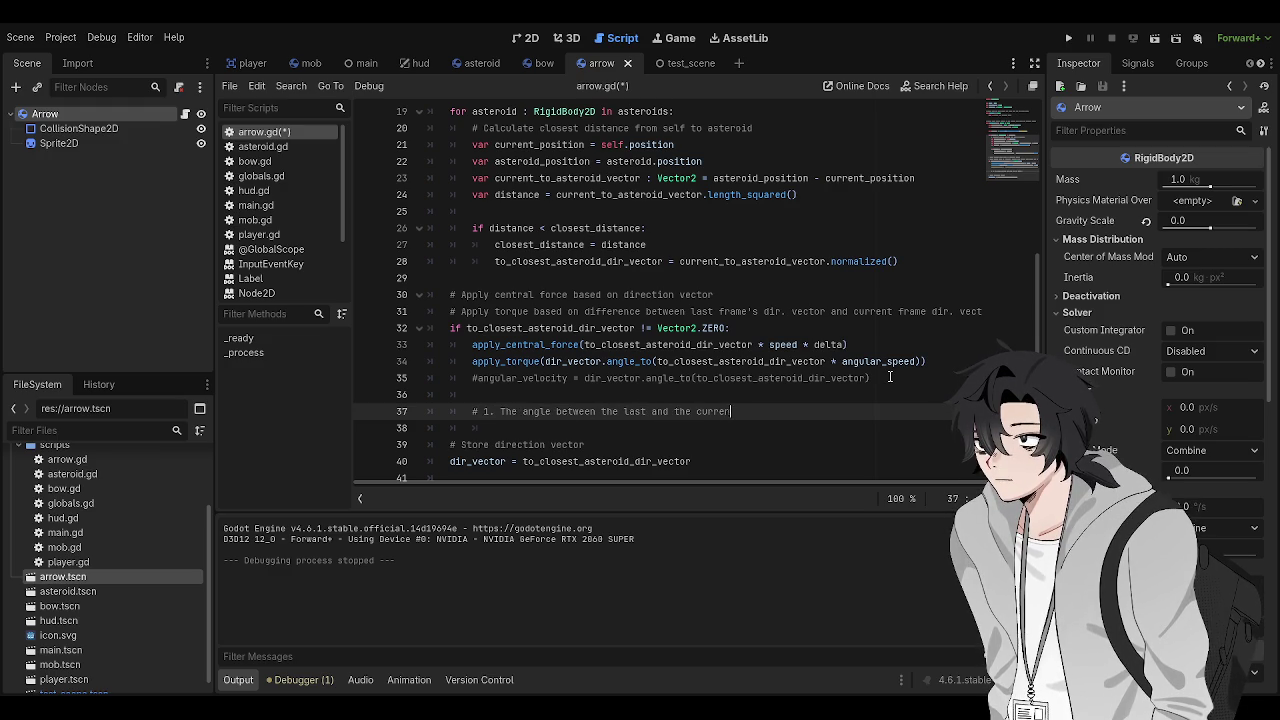
pyautogui.write("t frame's vector ")
pyautogui.write('is very small')
pyautogui.press('Return')
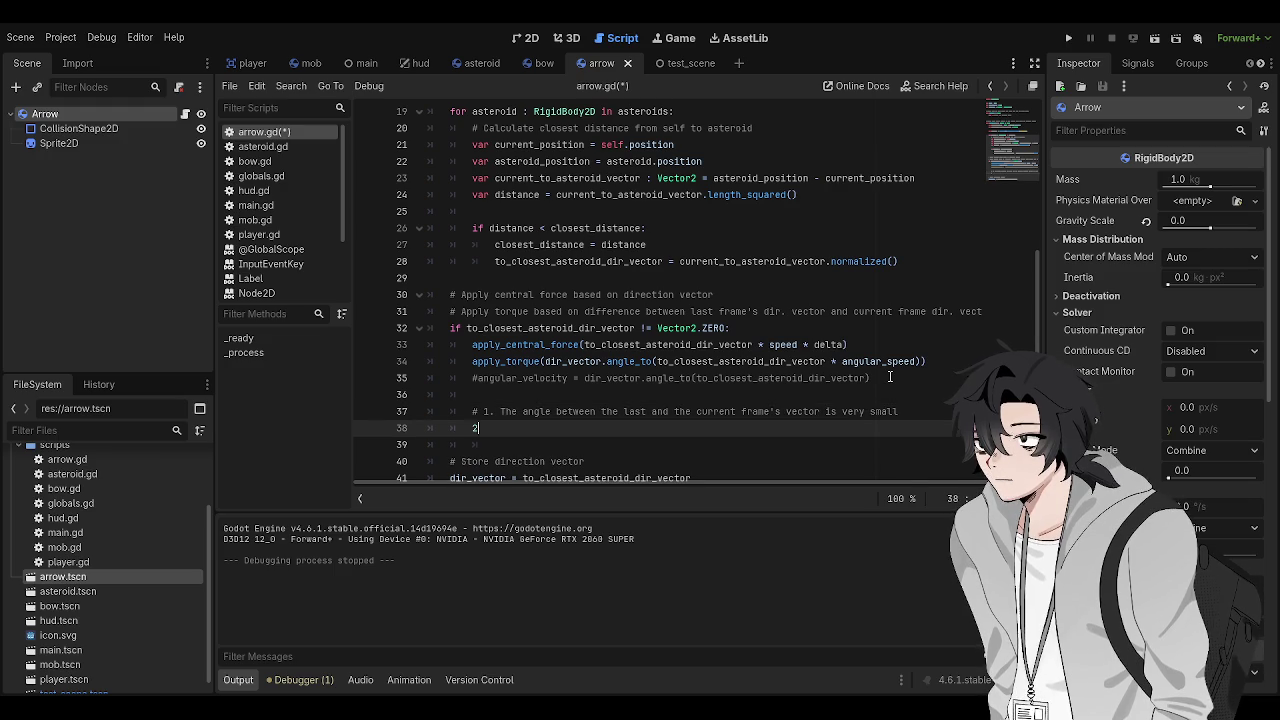
pyautogui.write(". Therefore I'm constantl")
pyautogui.press('BackSpace')
pyautogui.press('BackSpace')
pyautogui.press('BackSpace')
pyautogui.write('s')
pyautogui.press('BackSpace')
pyautogui.press('BackSpace')
pyautogui.write('nstantly applying a very small amount of torque every frame')
# Add the comments '# This is bad' and '# What do i do about this'
pyautogui.press('Return')
pyautogui.write('# This is bad')
pyautogui.press('Return')
pyautogui.write('# What do i do about this')
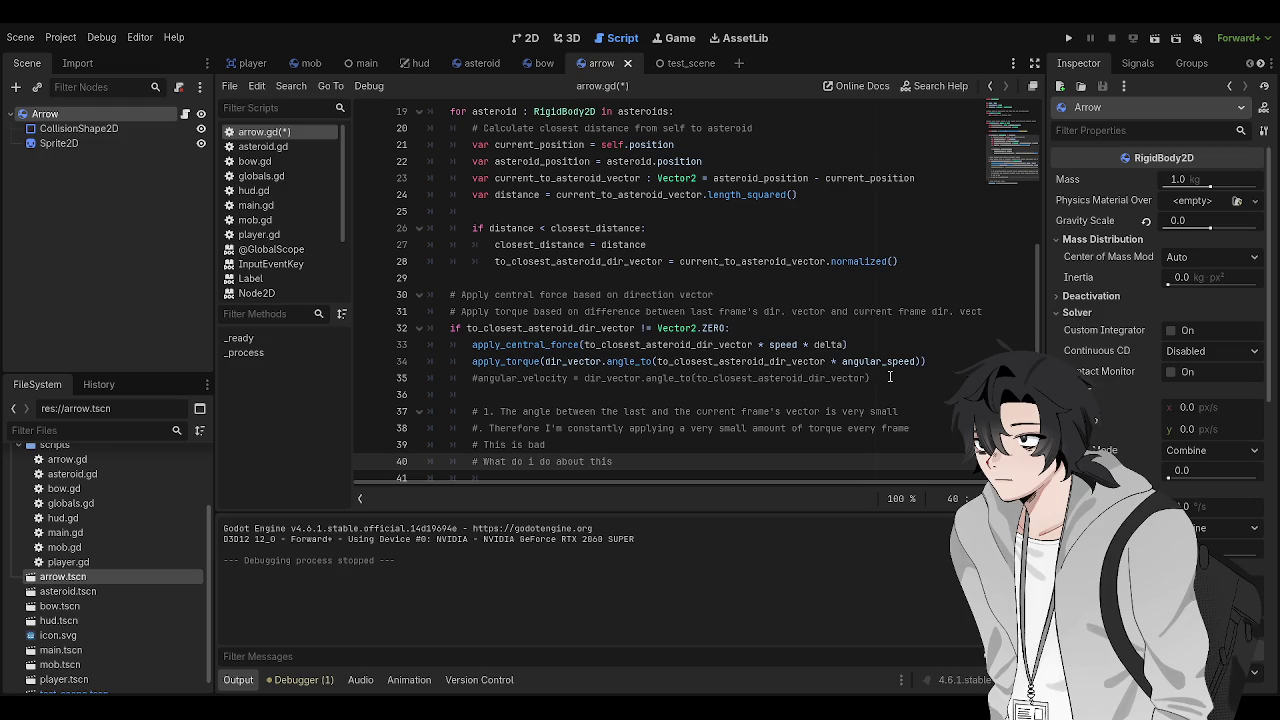
# Add the comment 'I want it to move like a percentage of anount between the twodirection vectors'
pyautogui.press('Return')
pyautogui.write('#')
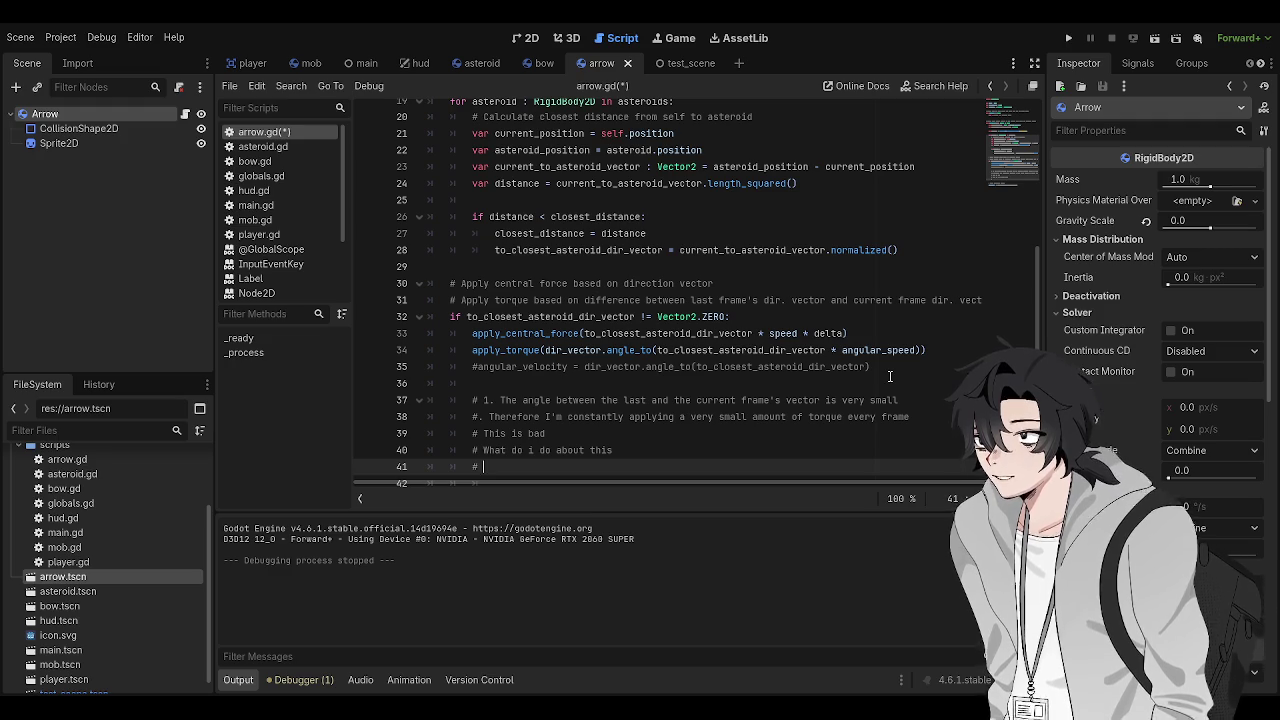
pyautogui.write('I want it to move like a percentage of anount between the twodirection vector')
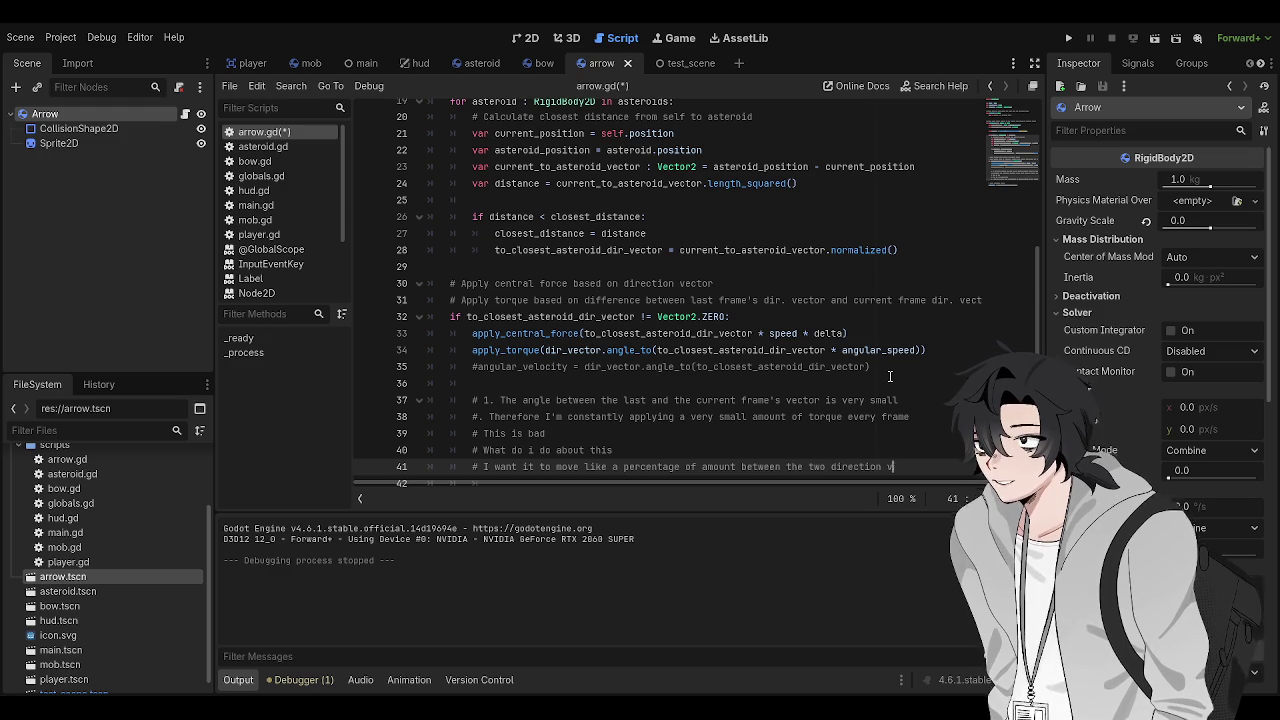
pyautogui.write('s')
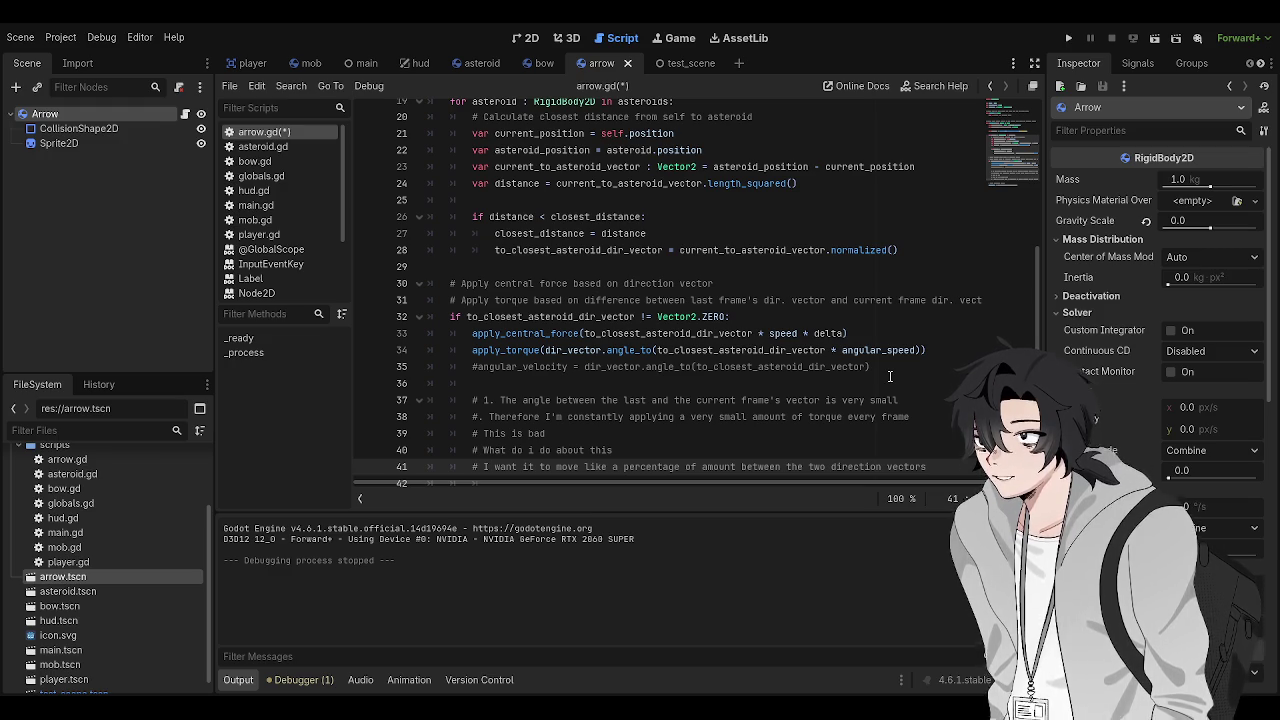
# Add an empty line after the comment block and check the comment marker on line 41
pyautogui.press('Return')
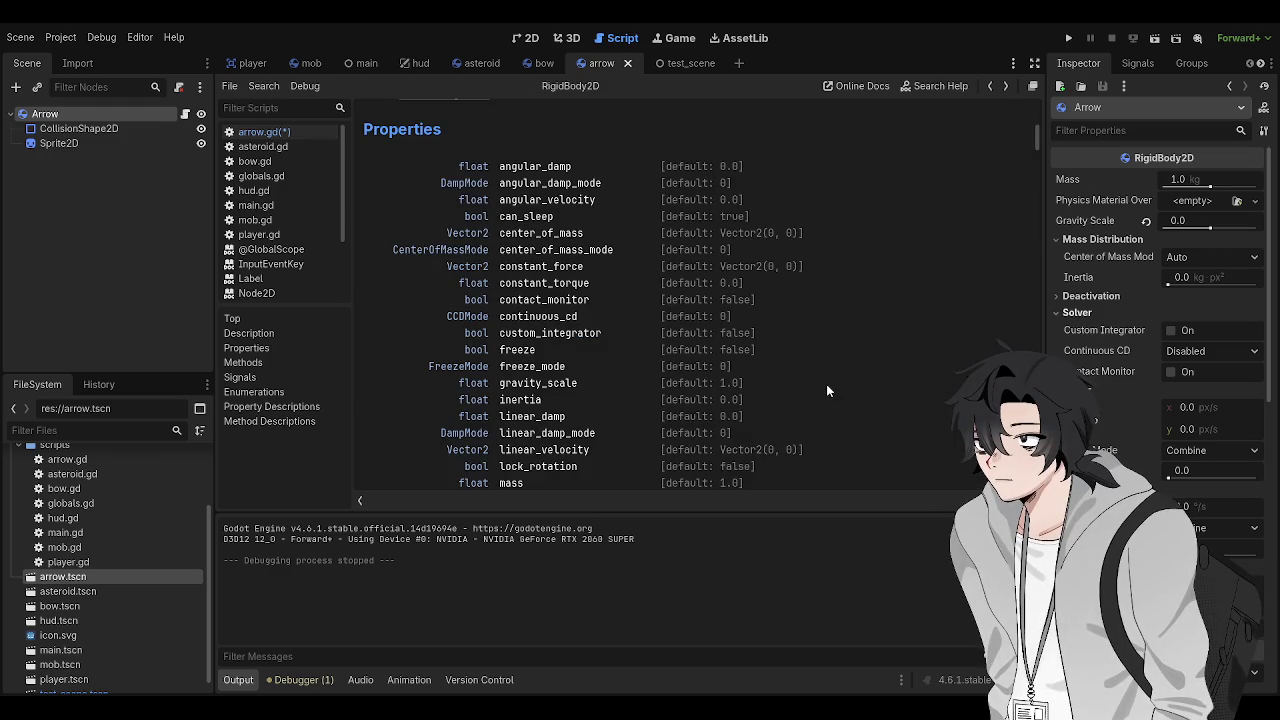
pyautogui.scroll(-1, 530, 310)
pyautogui.moveTo(470, 294); pyautogui.dragTo(930, 361)
pyautogui.click(588, 376)
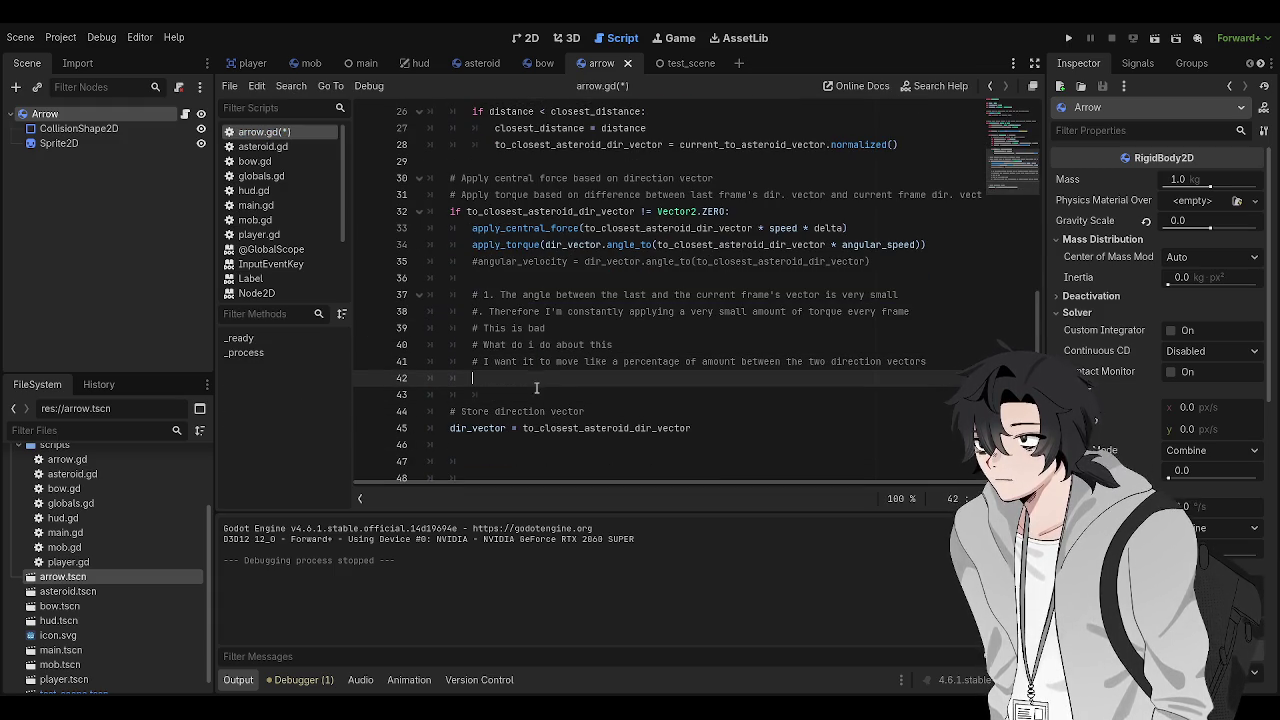
pyautogui.click(481, 361)
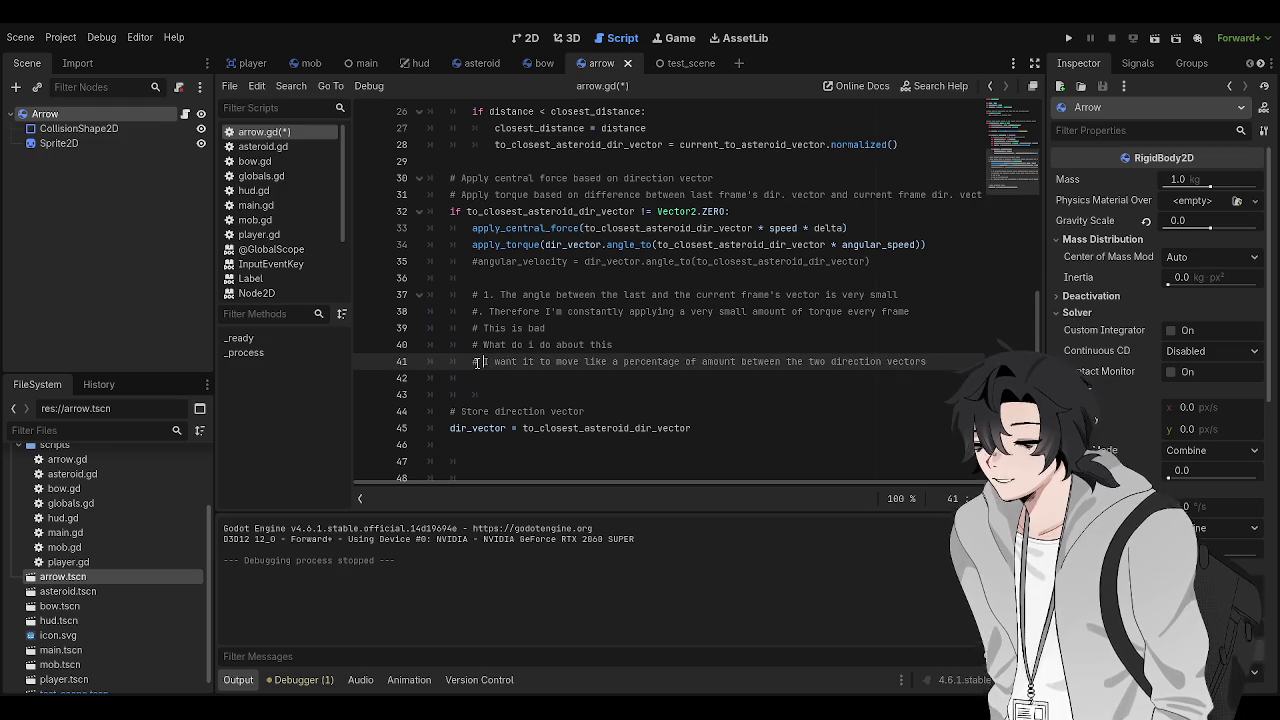
pyautogui.moveTo(481, 361); pyautogui.dragTo(428, 362)
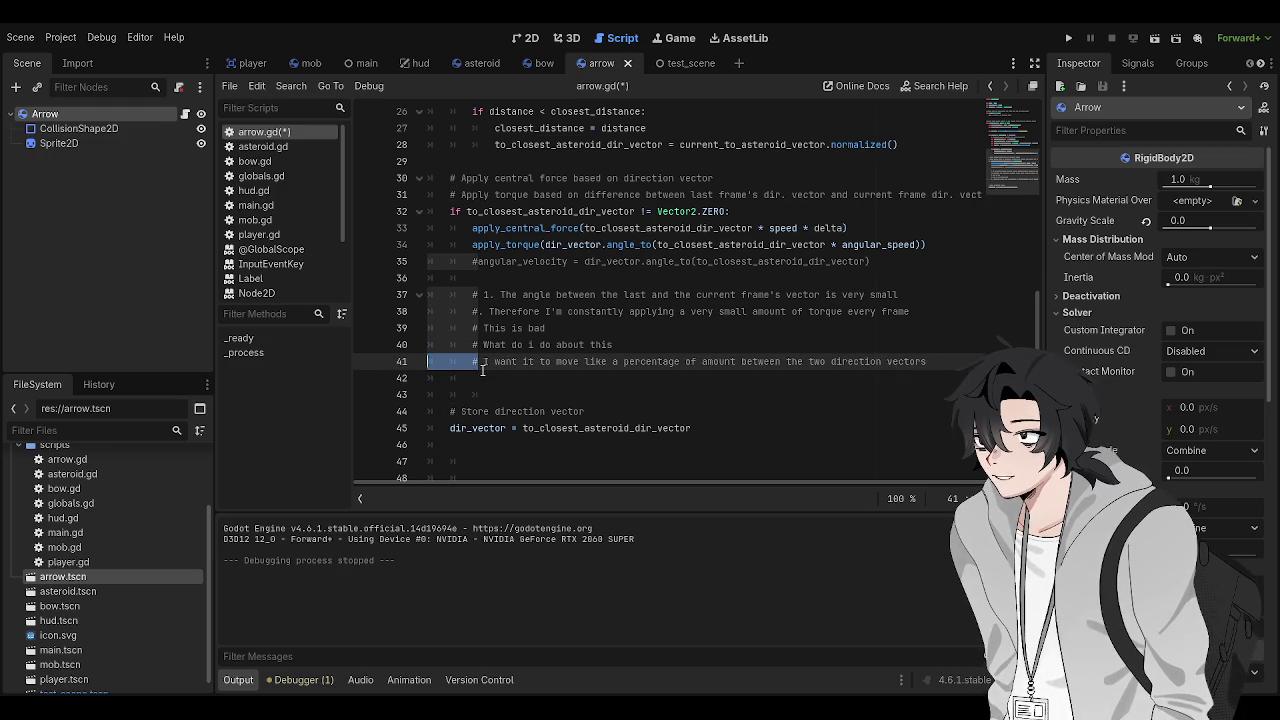
pyautogui.click(473, 382)
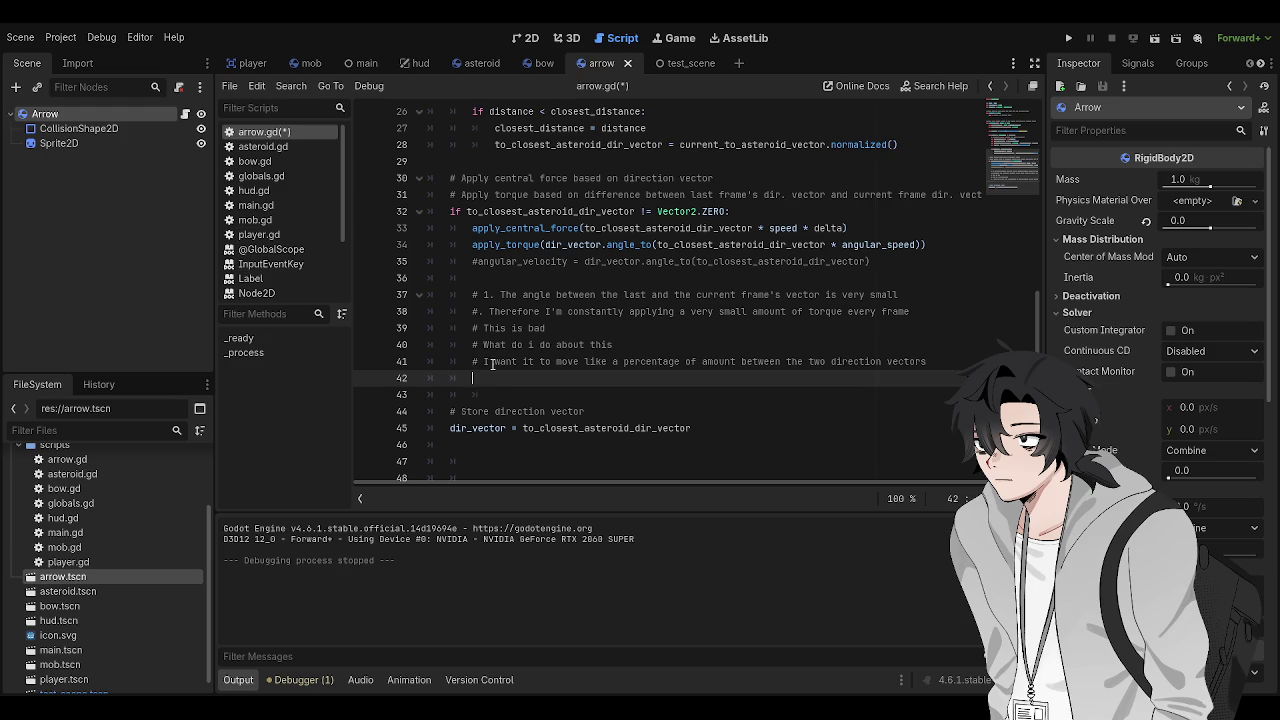
# Comment out the dir_vector store line and switch to the arrow scene's 2D view
pyautogui.click(686, 428)
pyautogui.moveTo(686, 428); pyautogui.dragTo(377, 386)
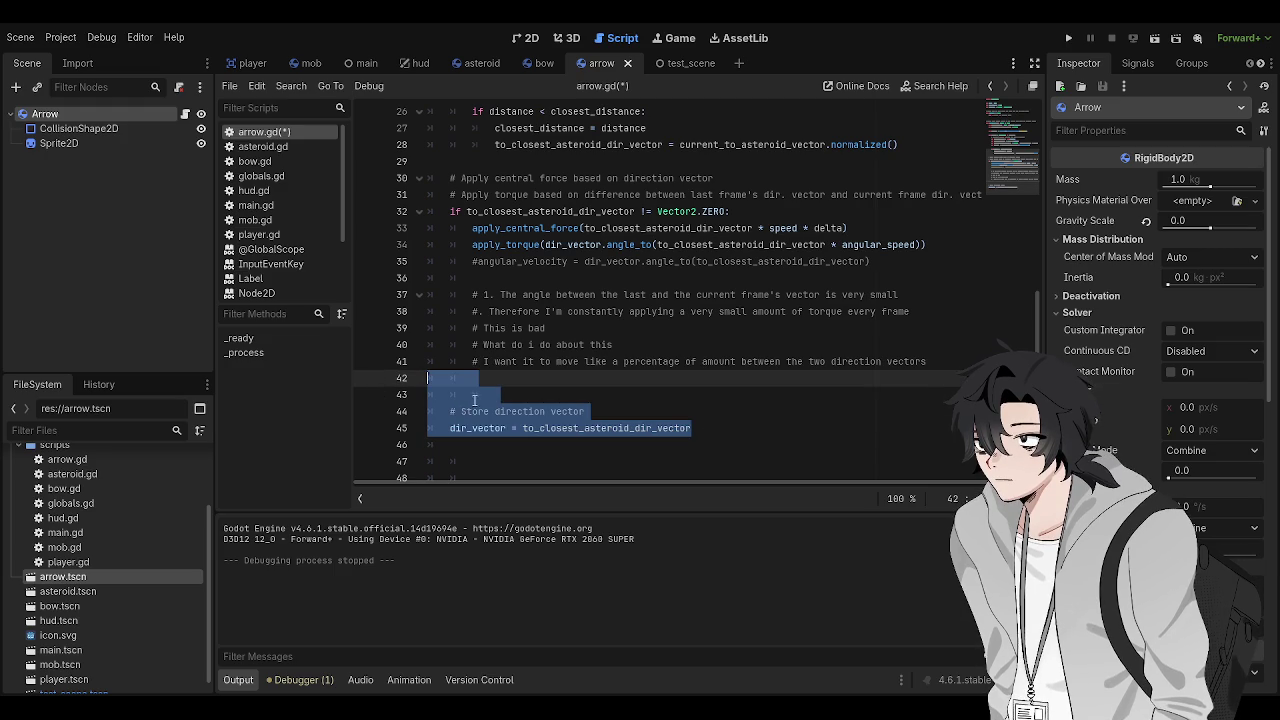
pyautogui.click(452, 429)
pyautogui.scroll(4, 600, 357)
pyautogui.click(450, 321)
pyautogui.scroll(-2, 783, 338)
pyautogui.click(783, 333)
pyautogui.scroll(-1, 783, 333)
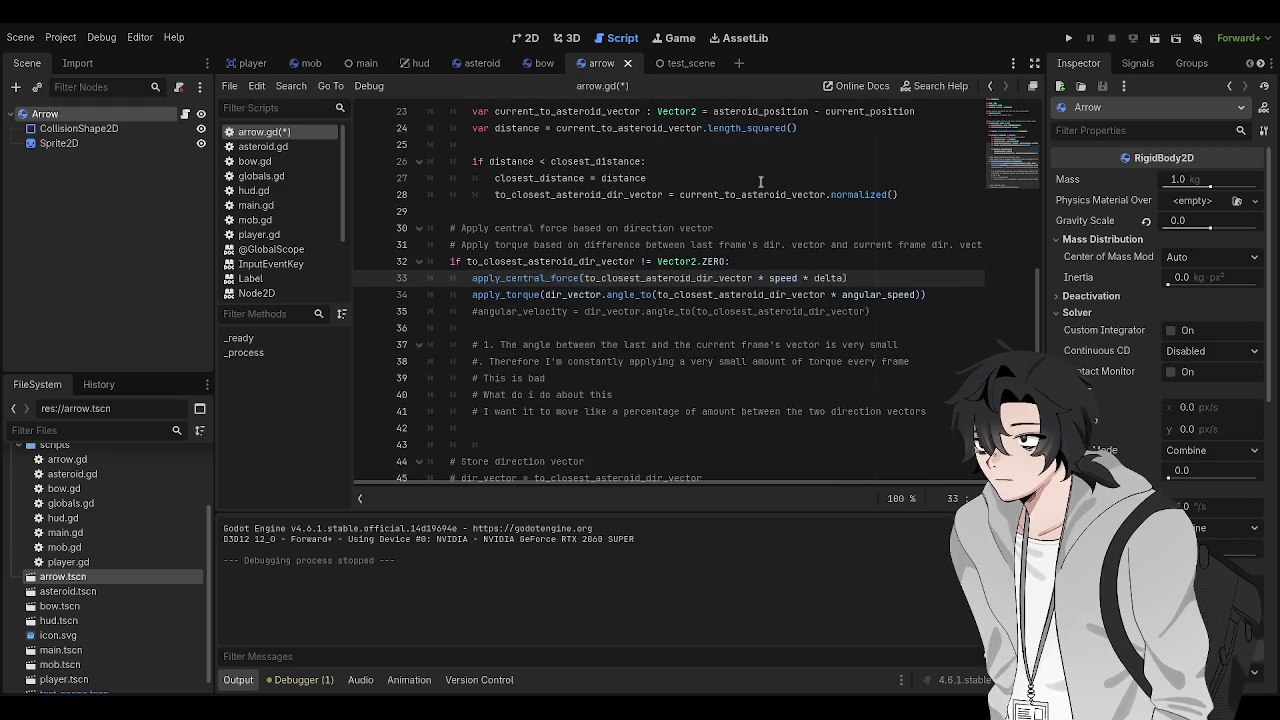
pyautogui.click(528, 40)
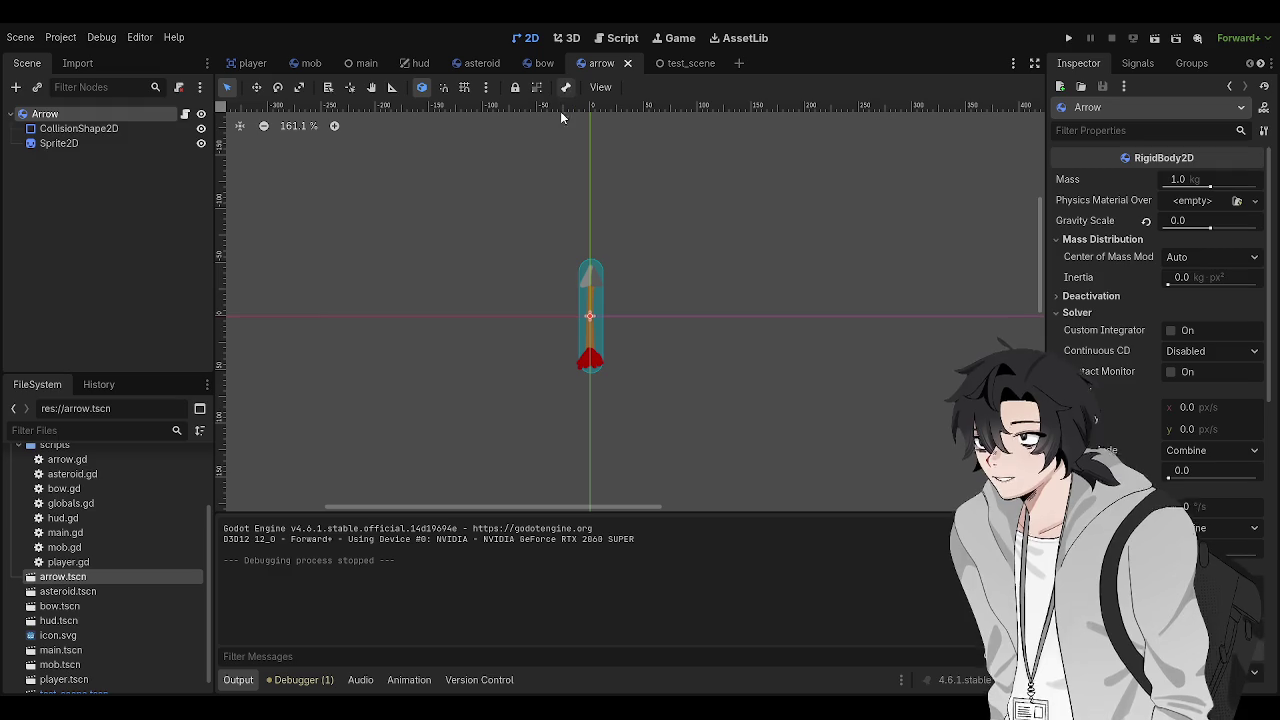
# Expand the arrow's Input, Collision and Transform sections, test-rotate the arrow, then undo it
pyautogui.scroll(-4, 1160, 328)
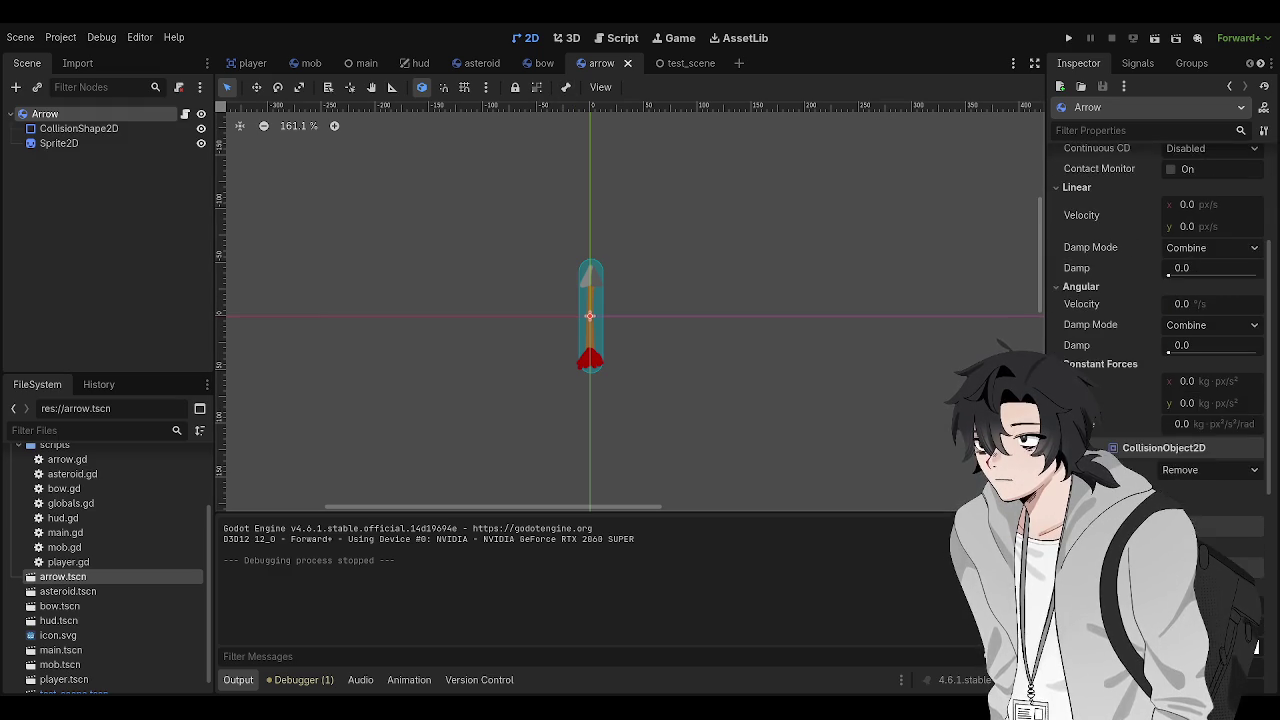
pyautogui.scroll(4, 1160, 328)
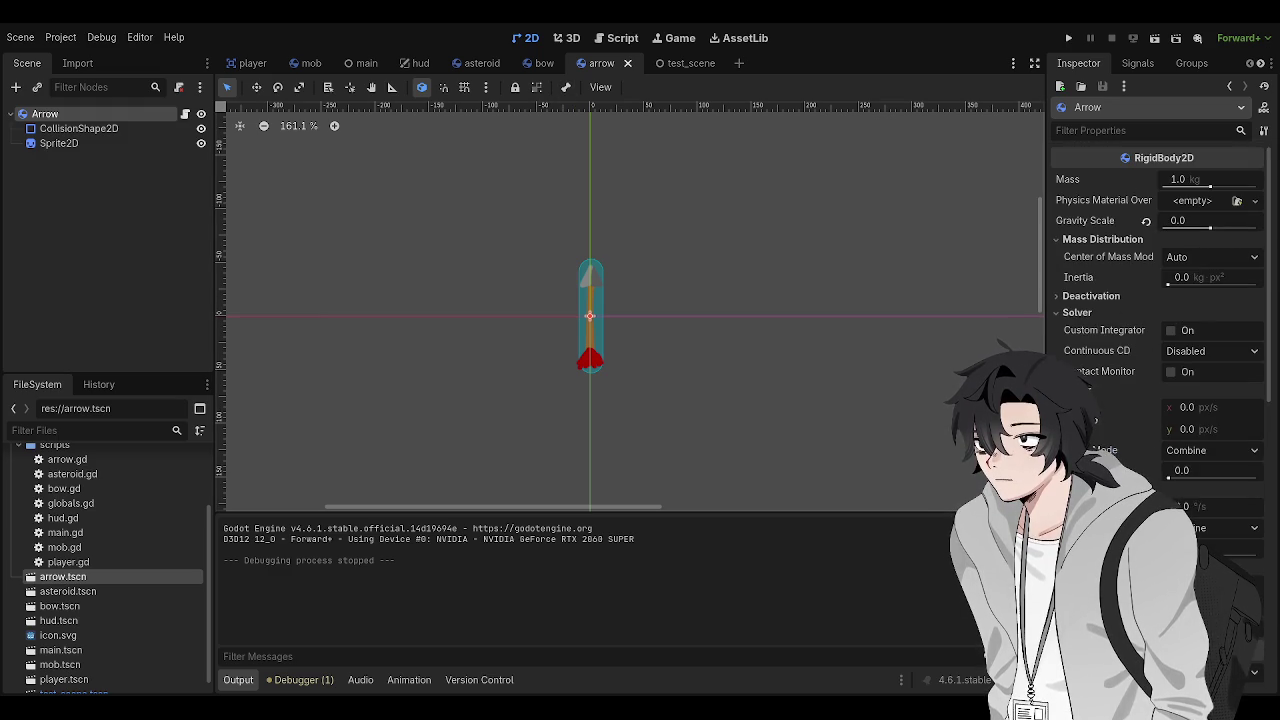
pyautogui.scroll(-10, 1275, 513)
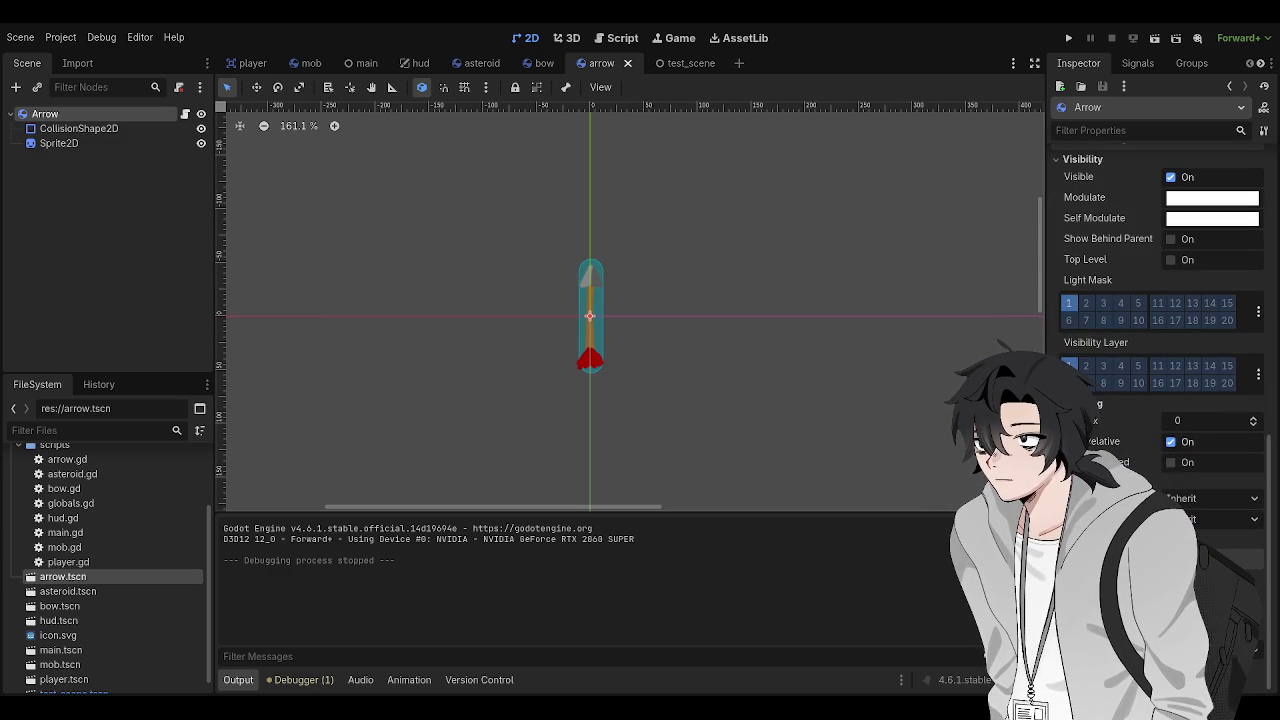
pyautogui.scroll(5, 1062, 276)
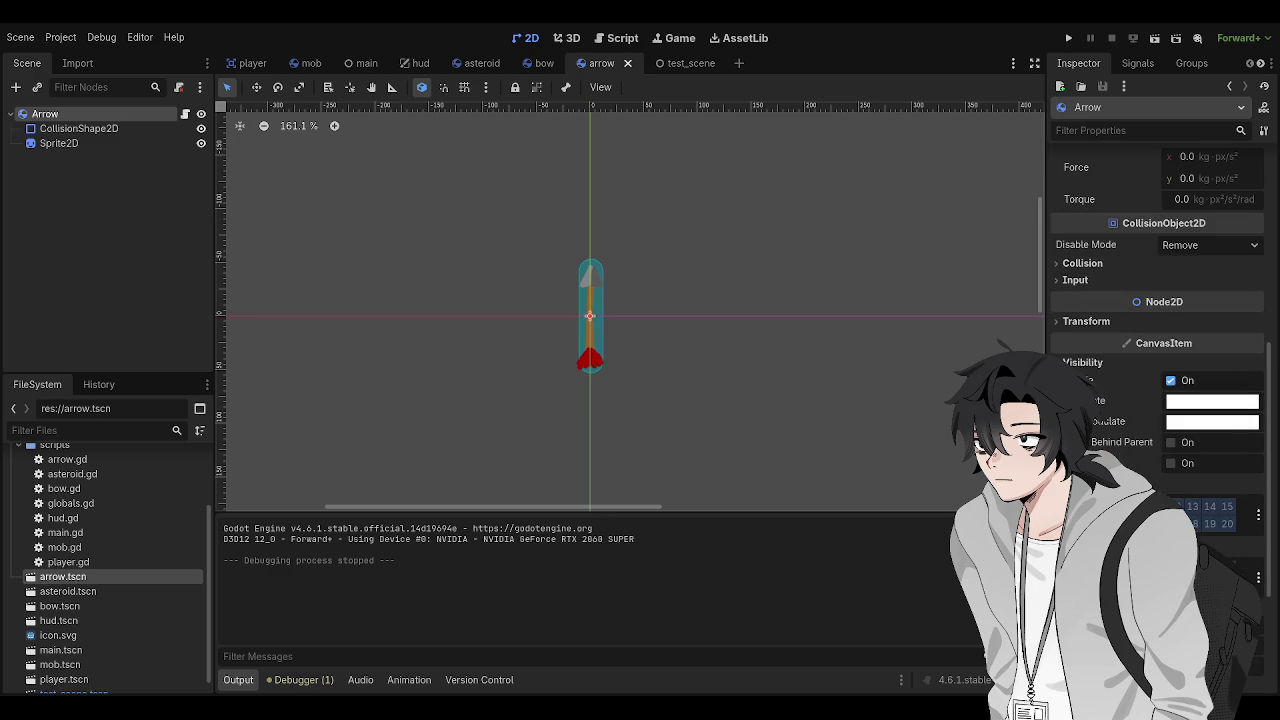
pyautogui.click(1062, 278)
pyautogui.click(1075, 264)
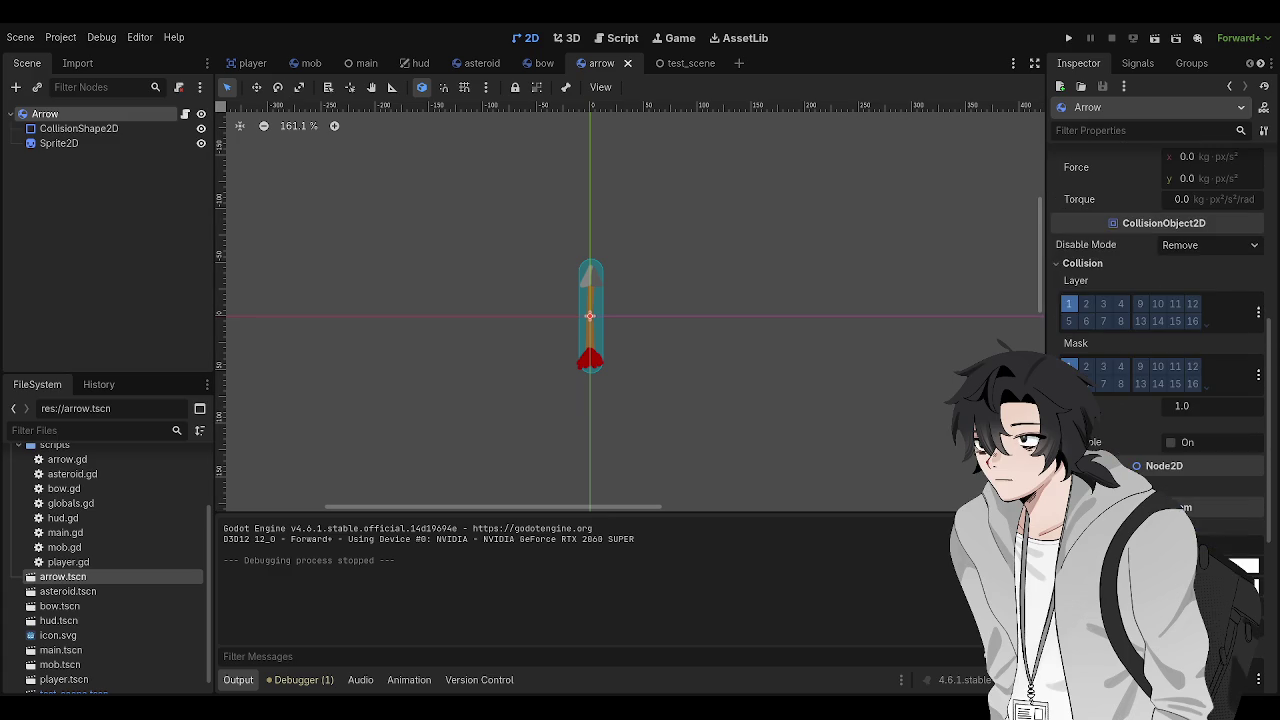
pyautogui.click(1240, 507)
pyautogui.moveTo(1200, 550)
pyautogui.mouseDown()
pyautogui.moveTo(1260, 550)
pyautogui.moveTo(1183, 550)
pyautogui.moveTo(1225, 550)
pyautogui.mouseUp()
pyautogui.hotkey('ctrl', 'z')
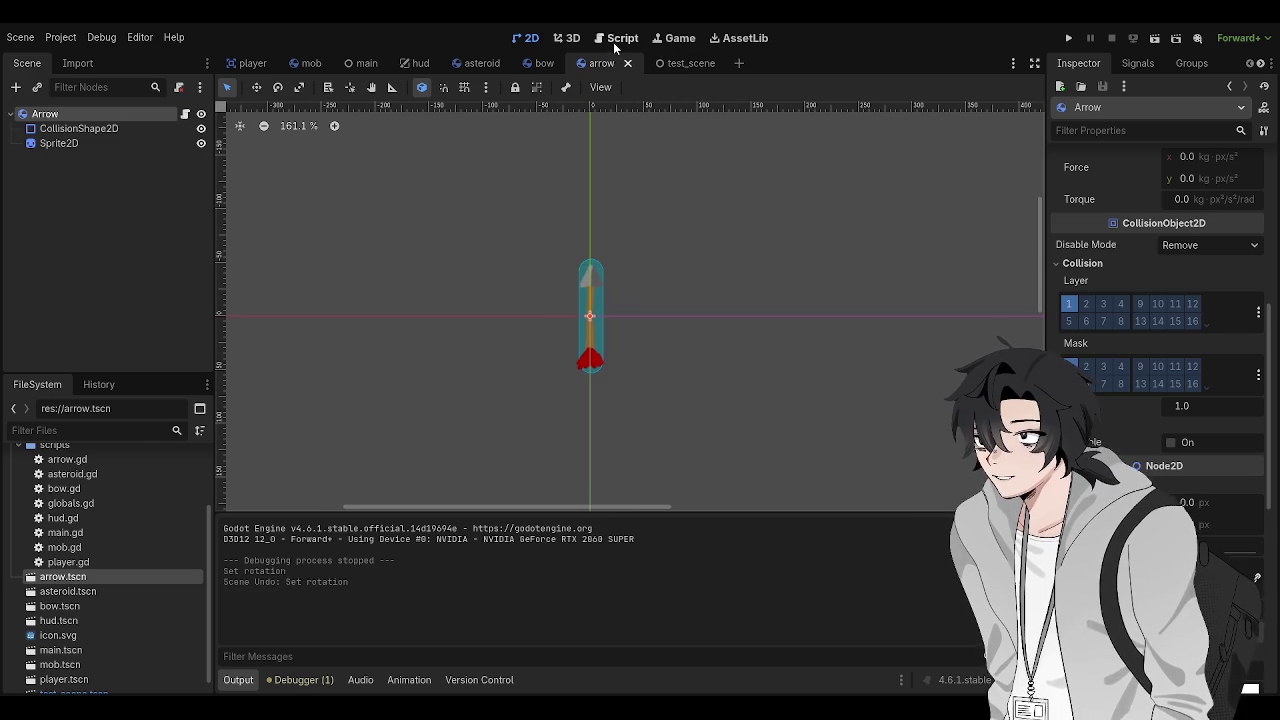
# Back in arrow.gd, delete the explanatory comment lines 37–41
pyautogui.click(613, 40)
pyautogui.click(621, 313)
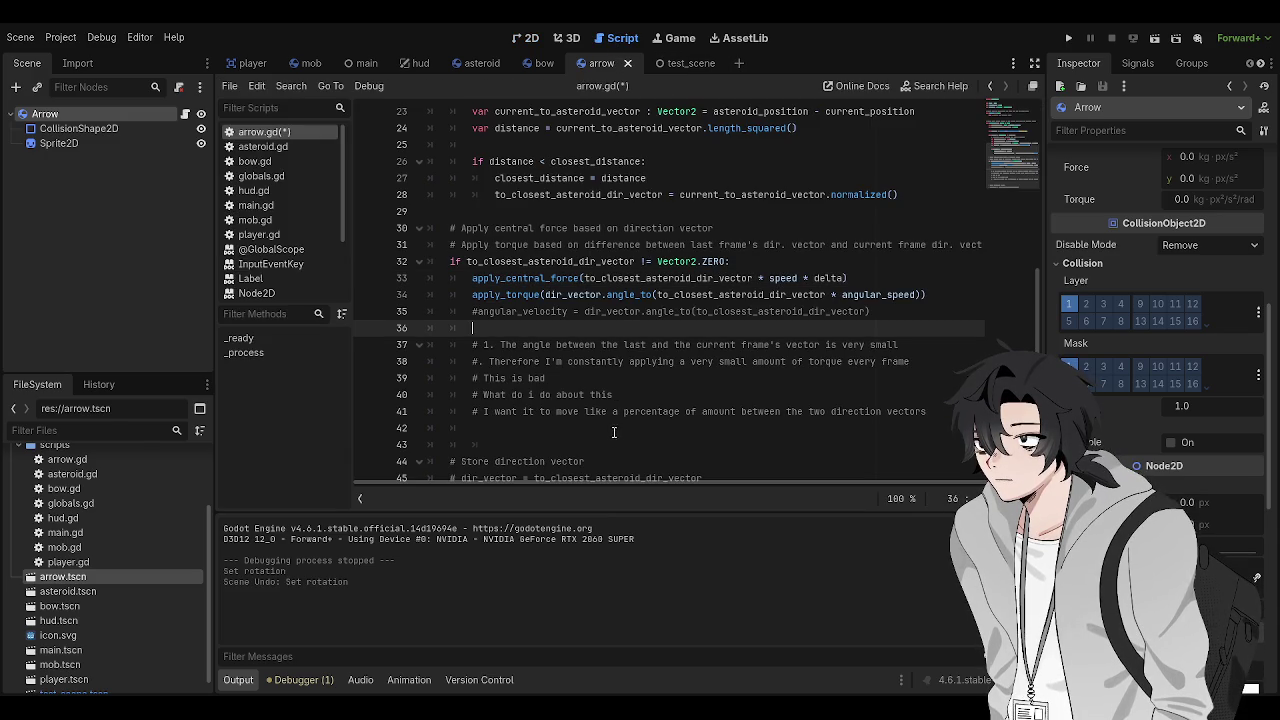
pyautogui.scroll(-2, 898, 294)
pyautogui.moveTo(927, 333); pyautogui.dragTo(484, 266)
pyautogui.press('BackSpace')
pyautogui.scroll(3, 700, 290)
pyautogui.click(877, 300)
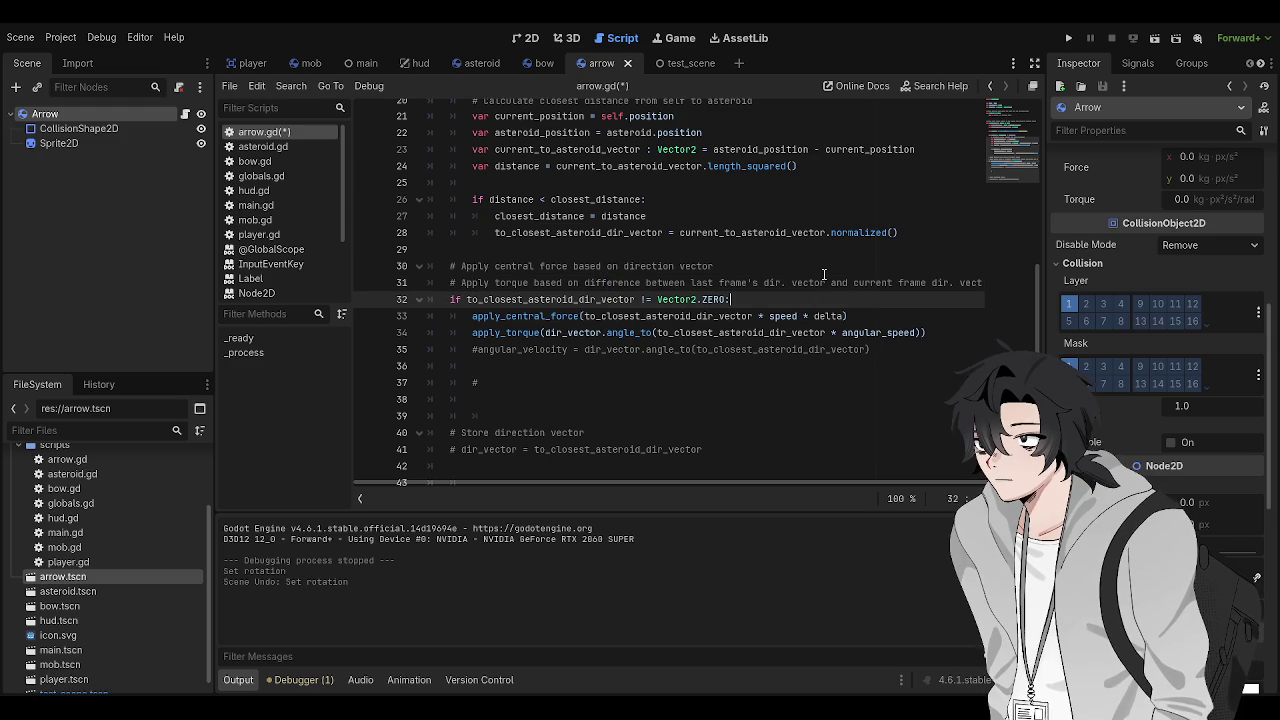
pyautogui.tripleClick(819, 268)
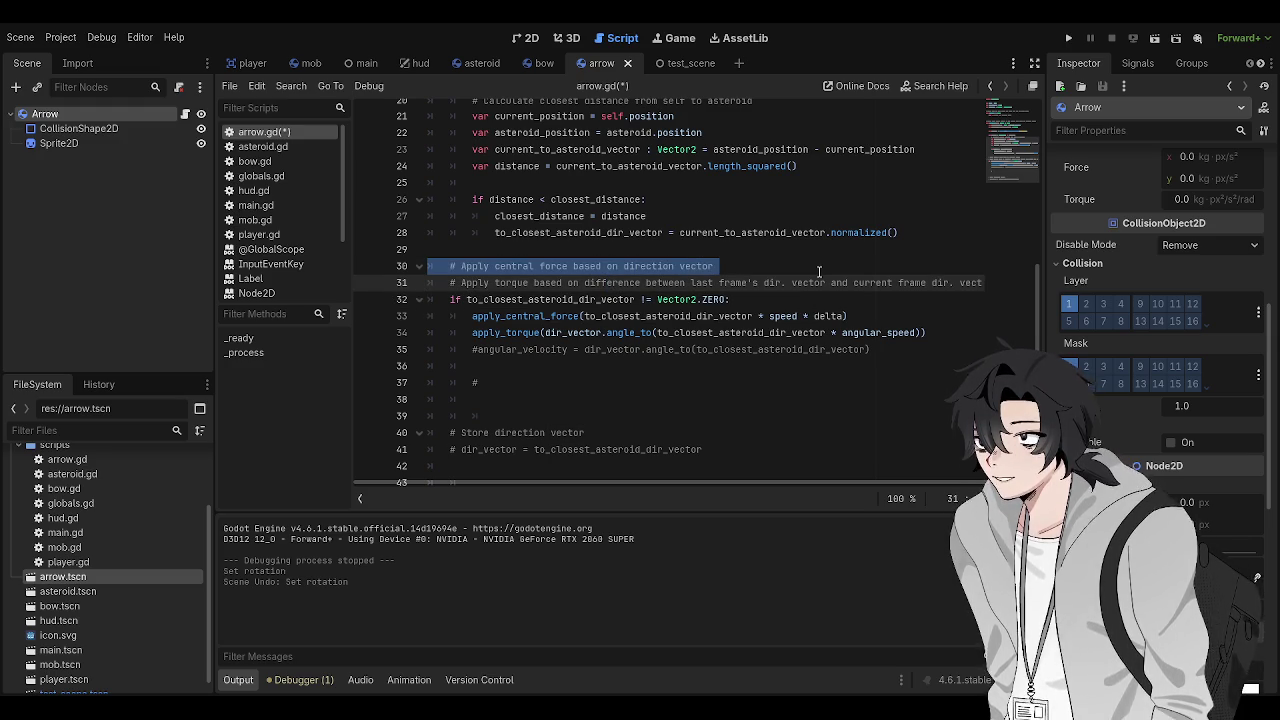
# Add '# Take the current rotation' and var percentage_between_constant = 0.05 below the central force call, then save
pyautogui.click(907, 312)
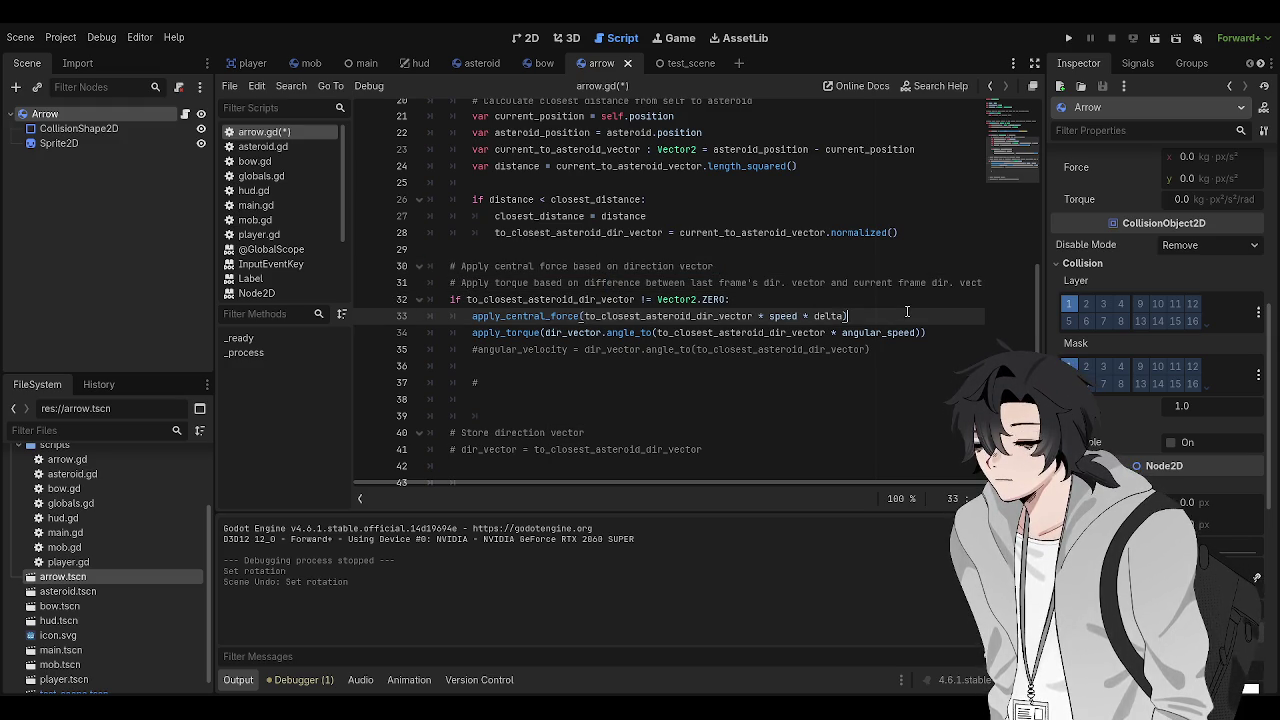
pyautogui.press('Return')
pyautogui.press('Return')
pyautogui.write('# Take the curr')
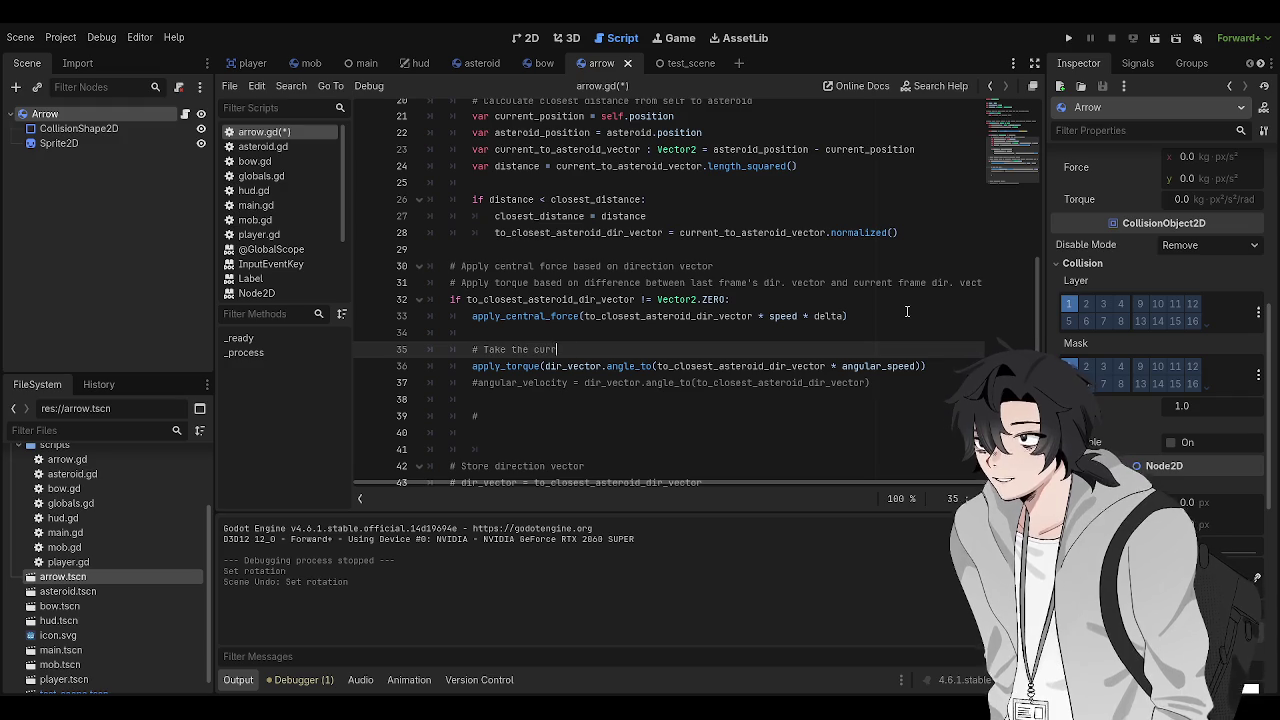
pyautogui.write('ent rotation')
pyautogui.press('Return')
pyautogui.write('# Ta')
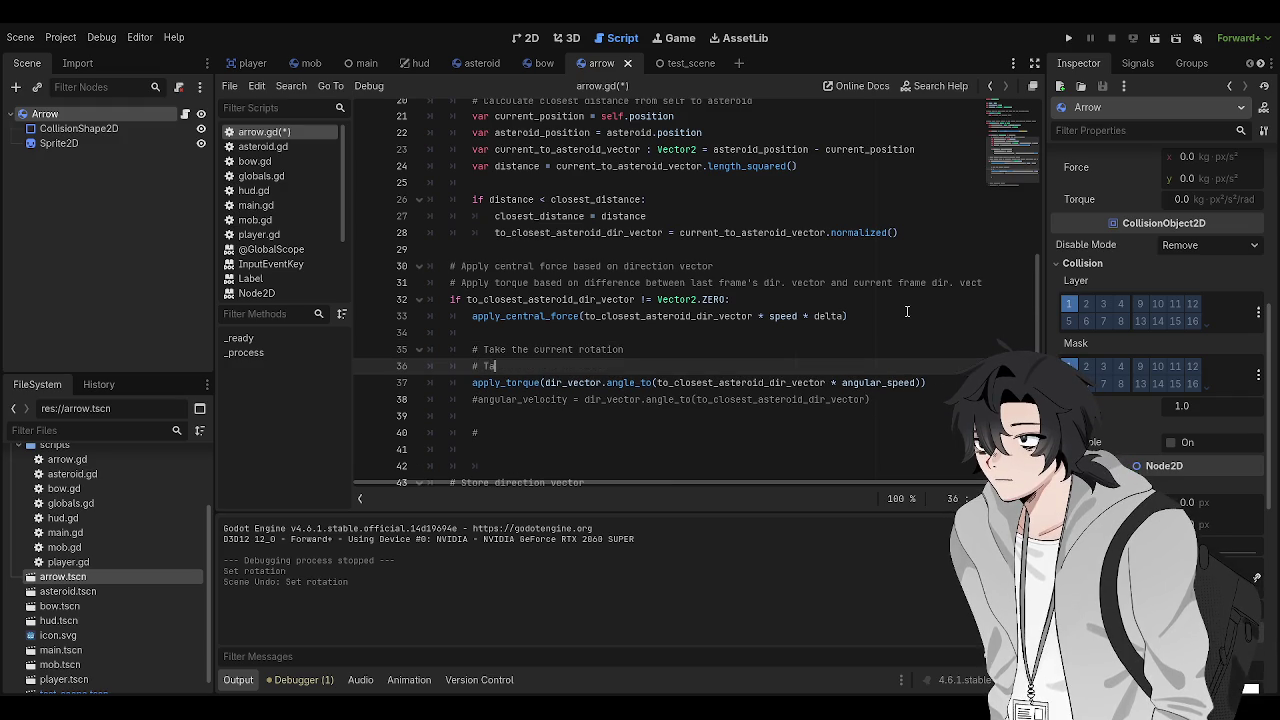
pyautogui.write('ke the difference betwee')
pyautogui.write('n two')
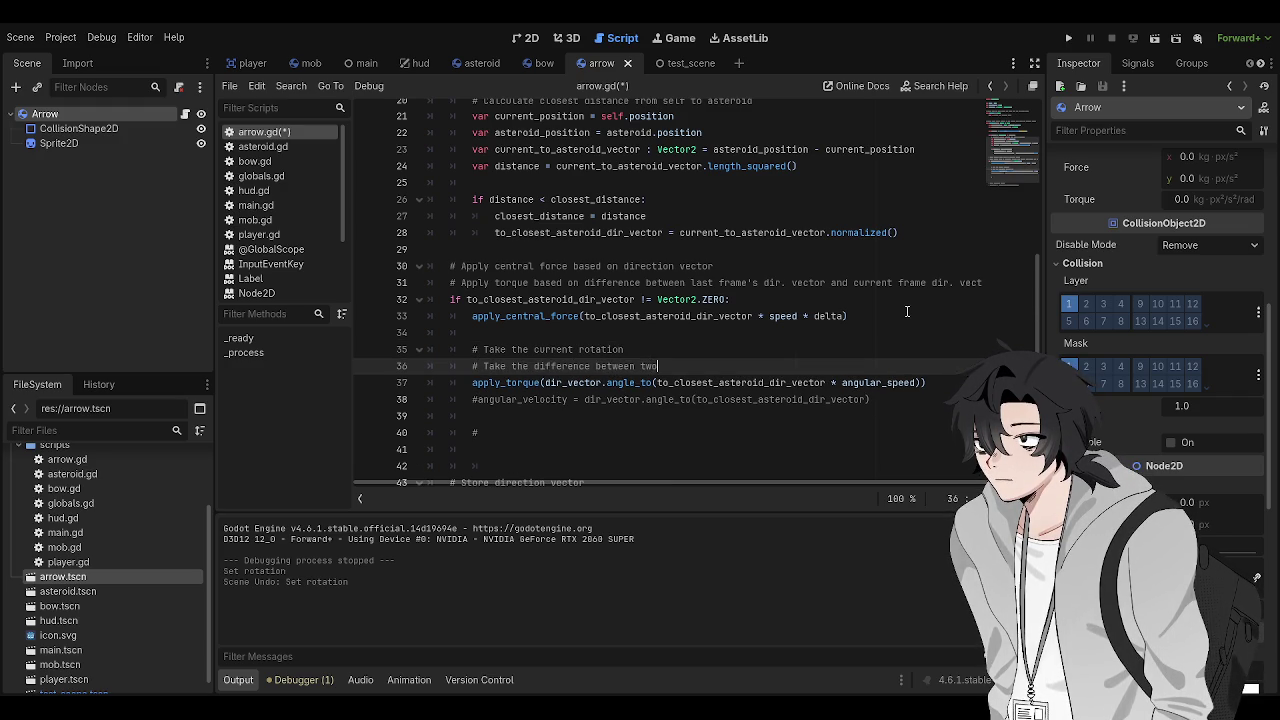
pyautogui.hotkey('ctrl', 'BackSpace')
pyautogui.hotkey('ctrl', 'BackSpace')
pyautogui.hotkey('ctrl', 'BackSpace')
pyautogui.write('var')
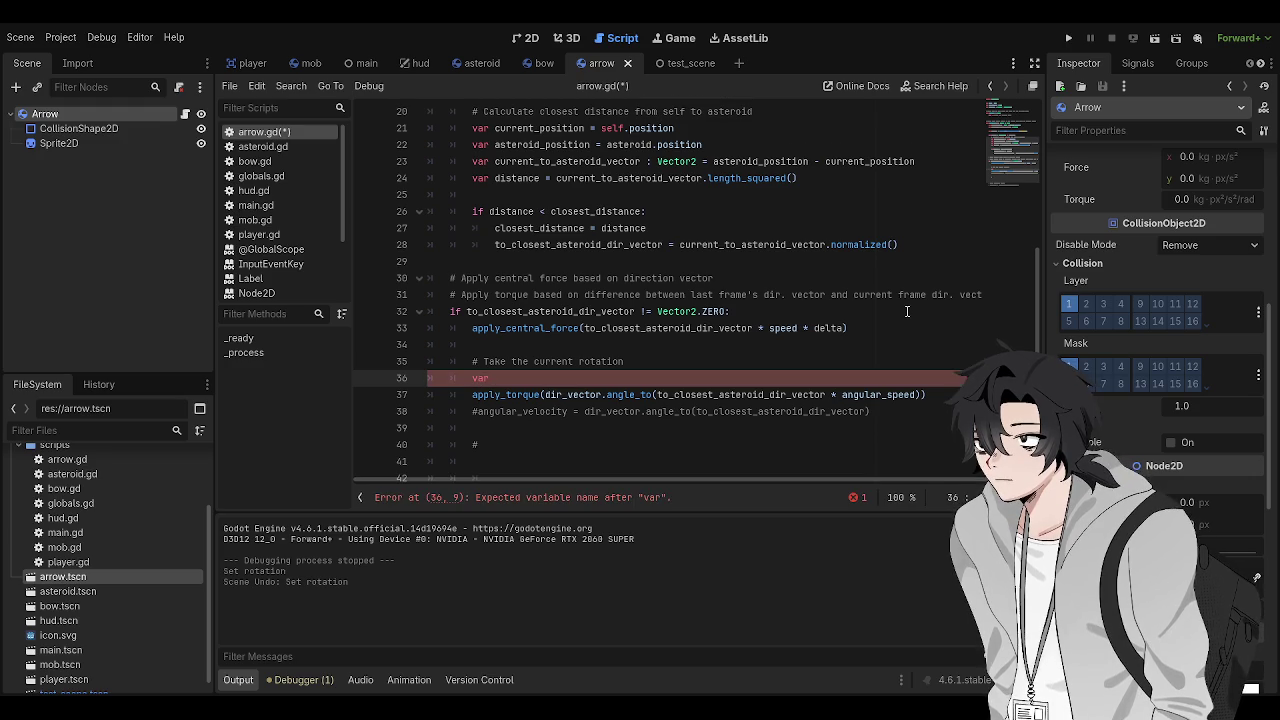
pyautogui.write(' pe')
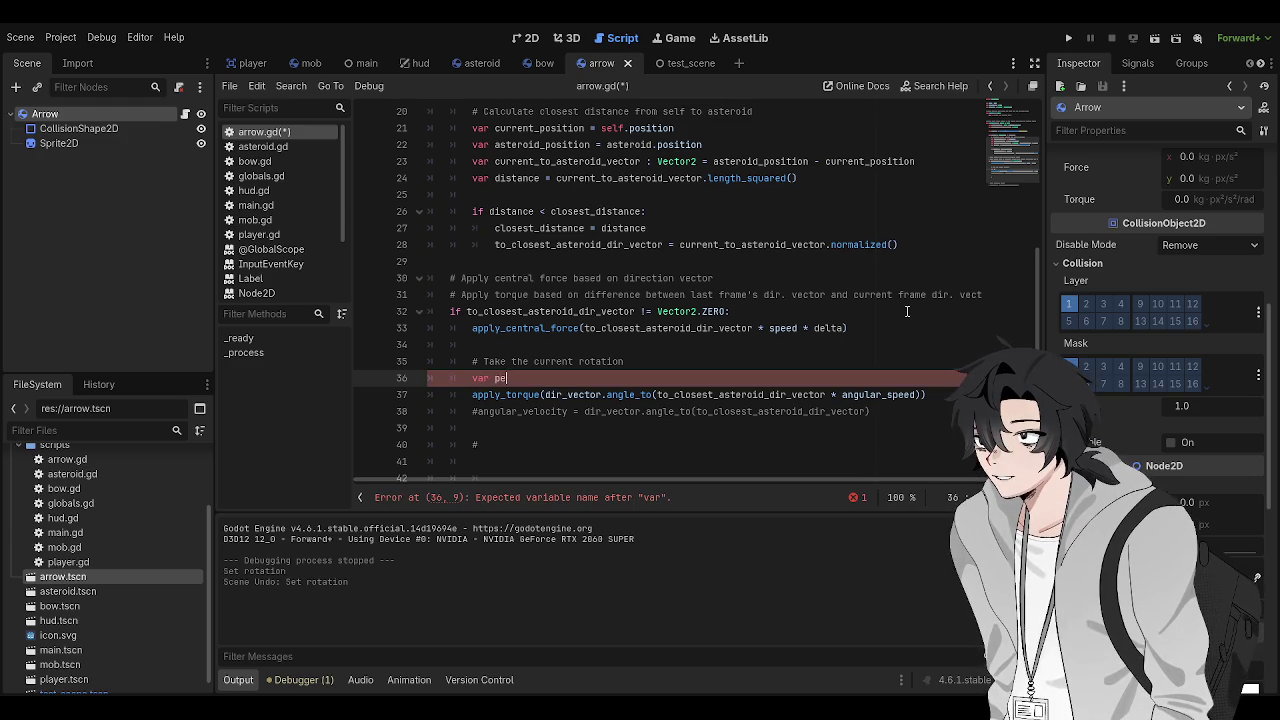
pyautogui.write('rcentage_between_')
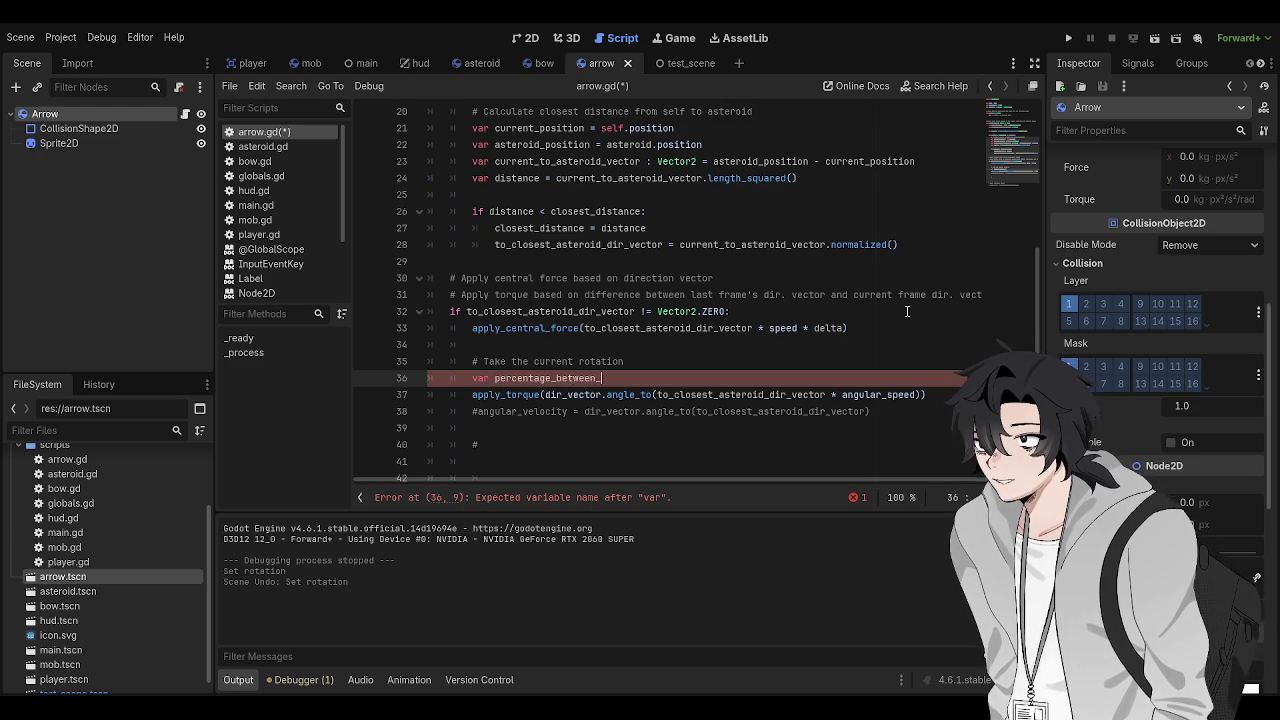
pyautogui.hotkey('ctrl', 'BackSpace')
pyautogui.write('percentage_between_c')
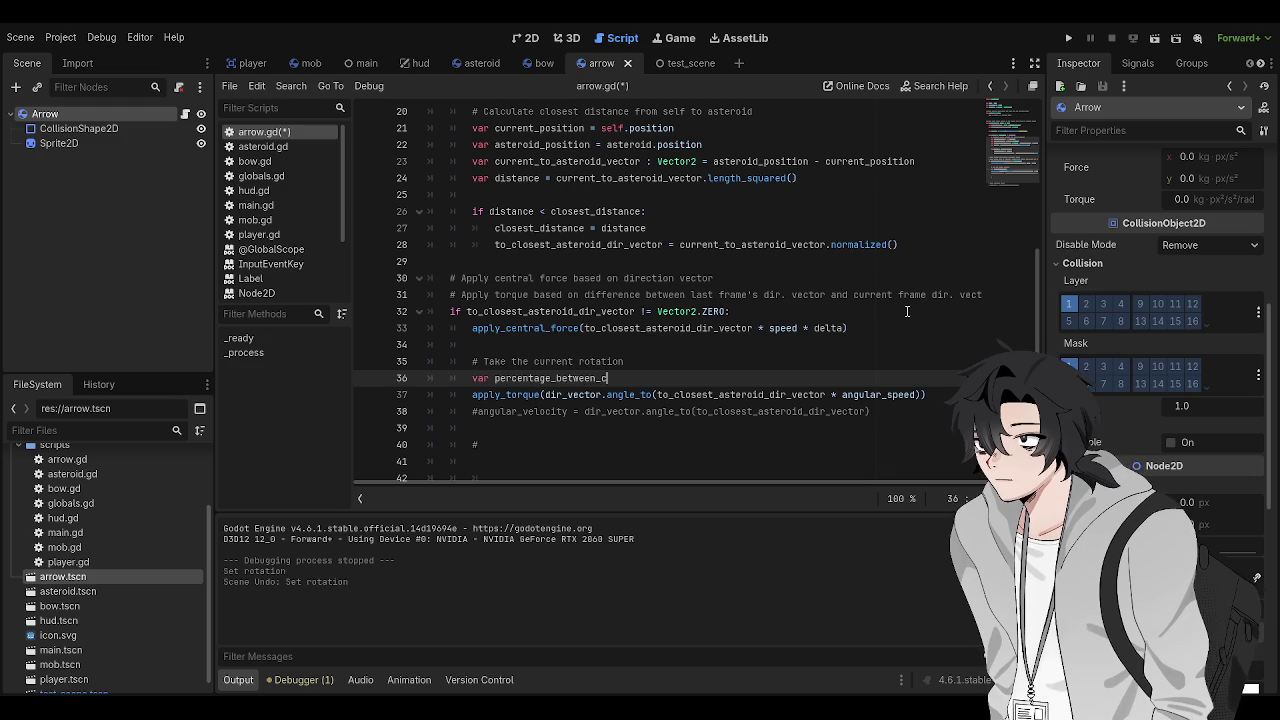
pyautogui.write('onstant = 0.05')
pyautogui.hotkey('ctrl', 's')
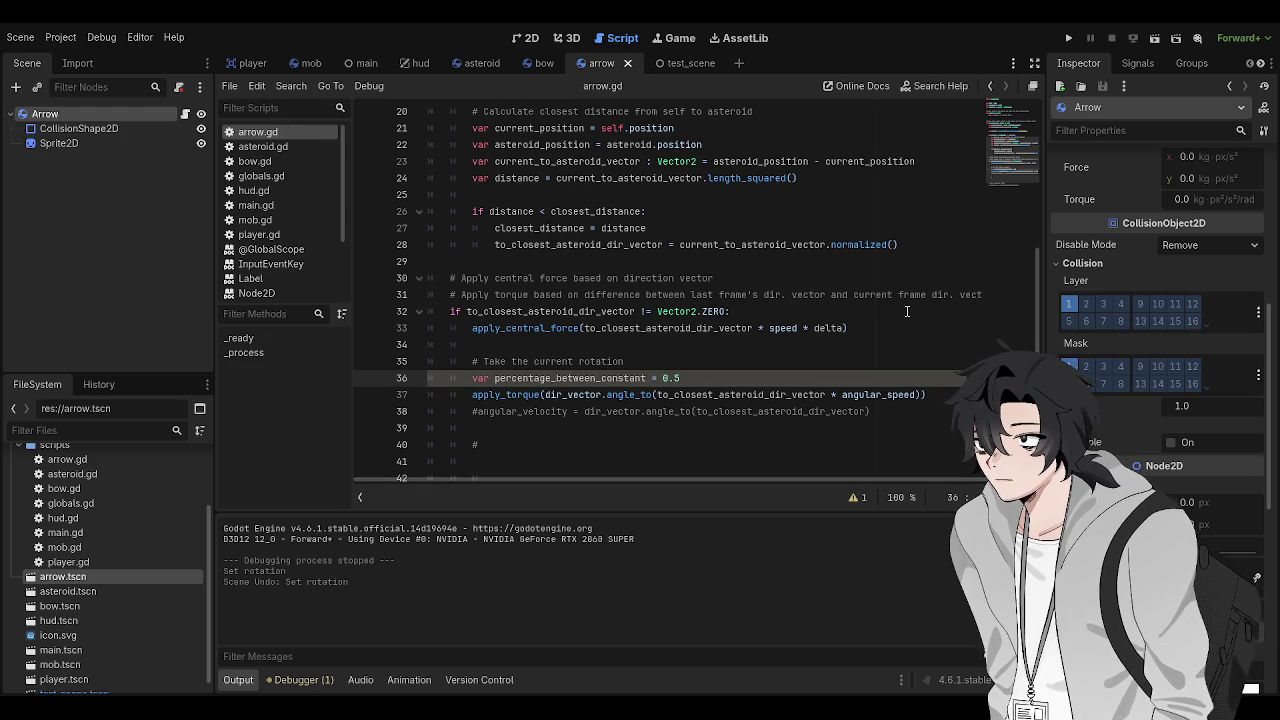
pyautogui.press('Return')
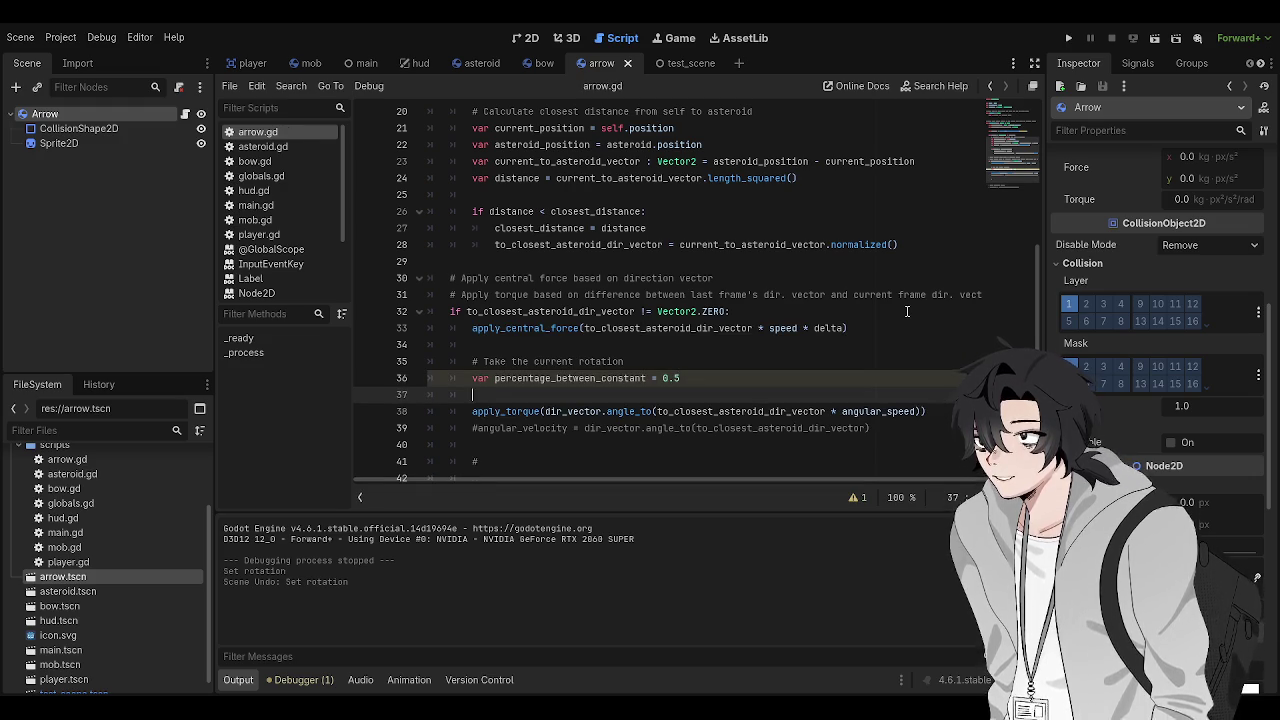
pyautogui.write('v')
pyautogui.scroll(-1, 900, 313)
pyautogui.scroll(1, 895, 314)
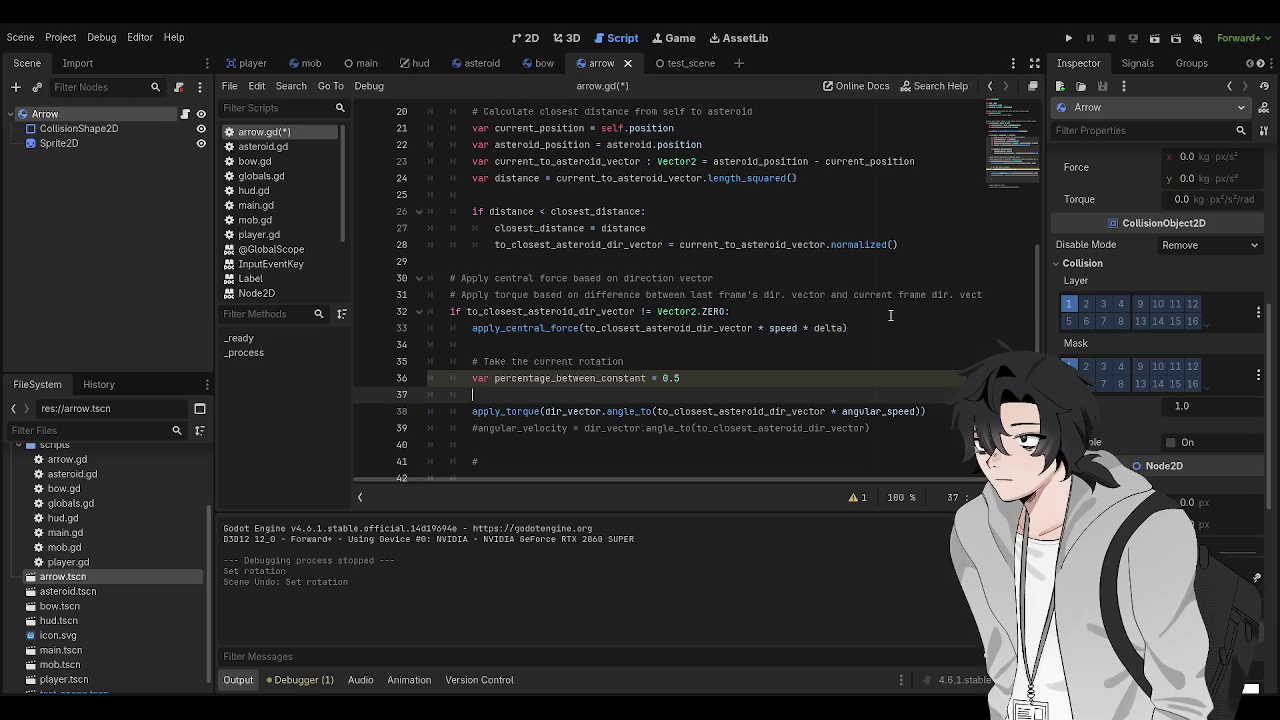
pyautogui.write('var')
# Declare var angle_between = to_closest_asteroid_dir_vector.angle_to(rotation) on line 37
pyautogui.press('BackSpace')
pyautogui.press('BackSpace')
pyautogui.press('BackSpace')
pyautogui.write('#')
pyautogui.press('BackSpace')
pyautogui.press('BackSpace')
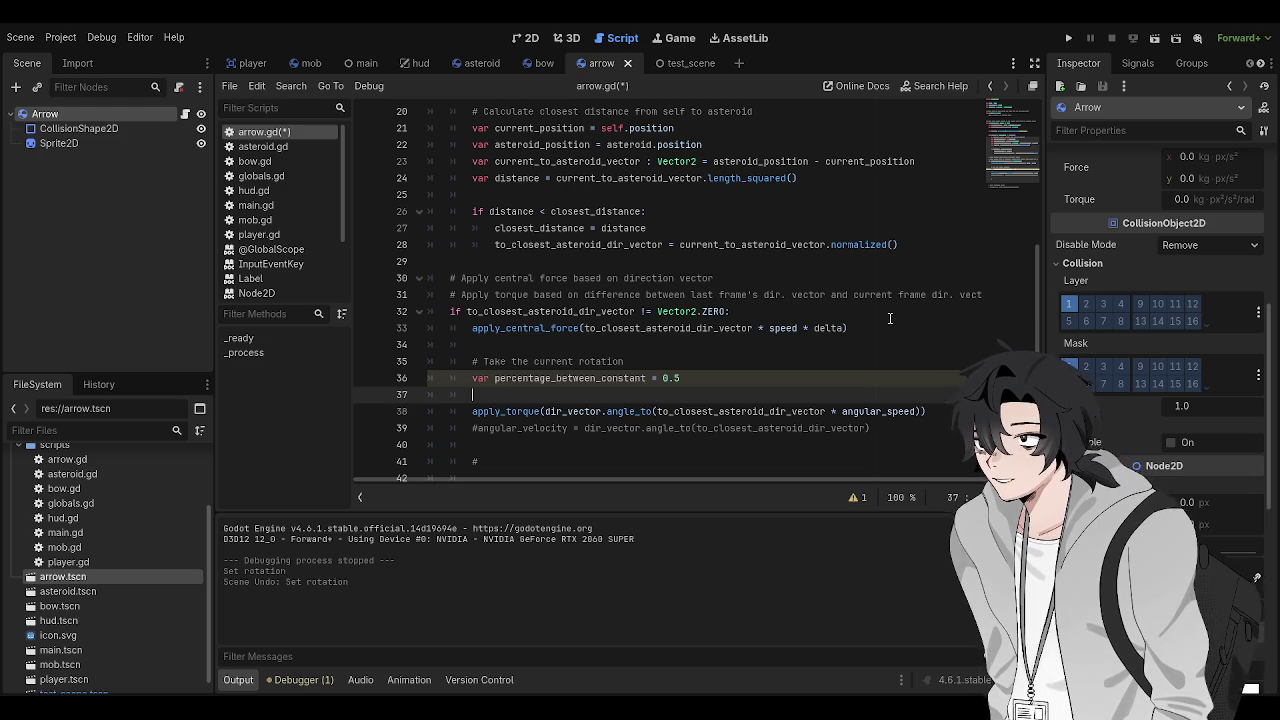
pyautogui.write('var a')
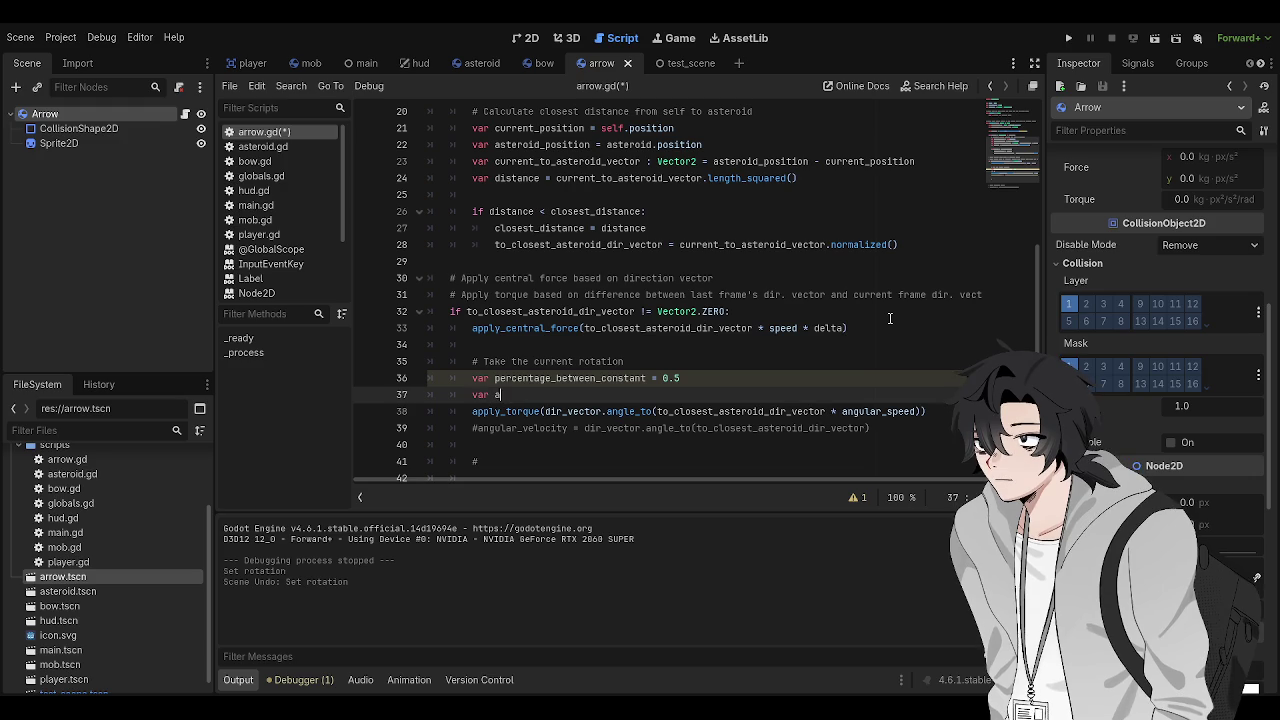
pyautogui.write('ngle_between = dir_vector.ang')
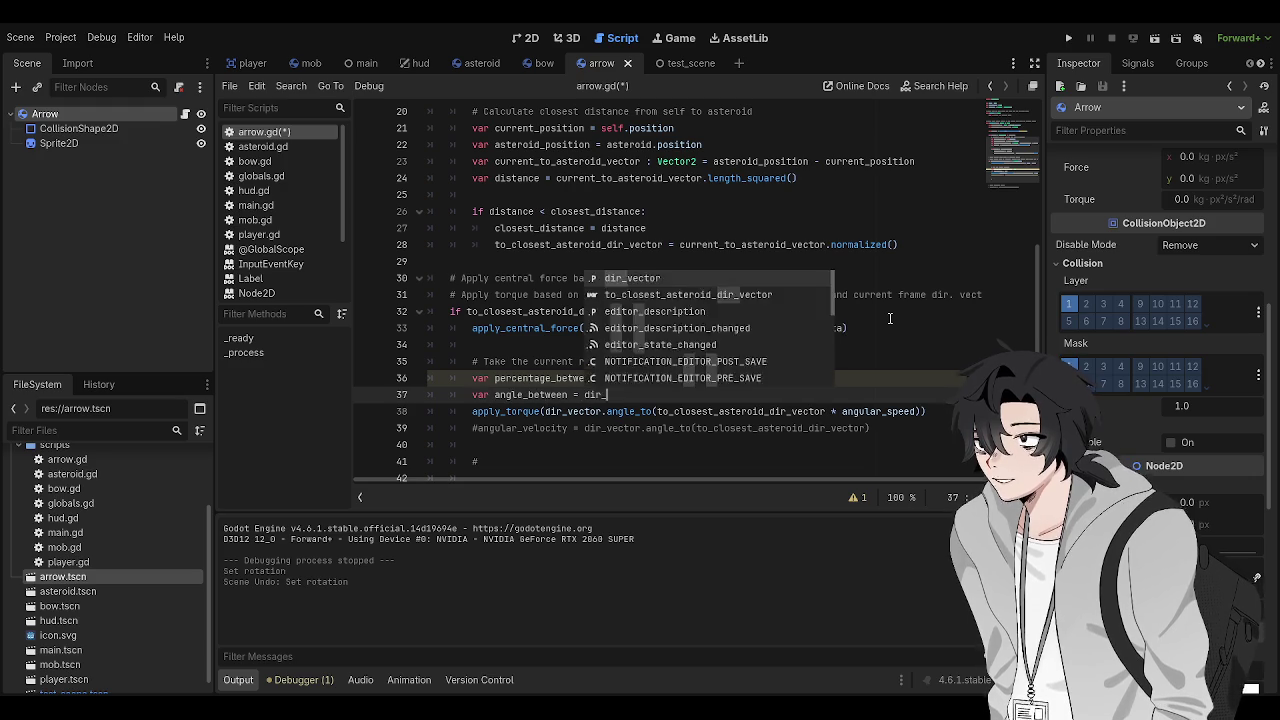
pyautogui.press('BackSpace')
pyautogui.press('BackSpace')
pyautogui.press('BackSpace')
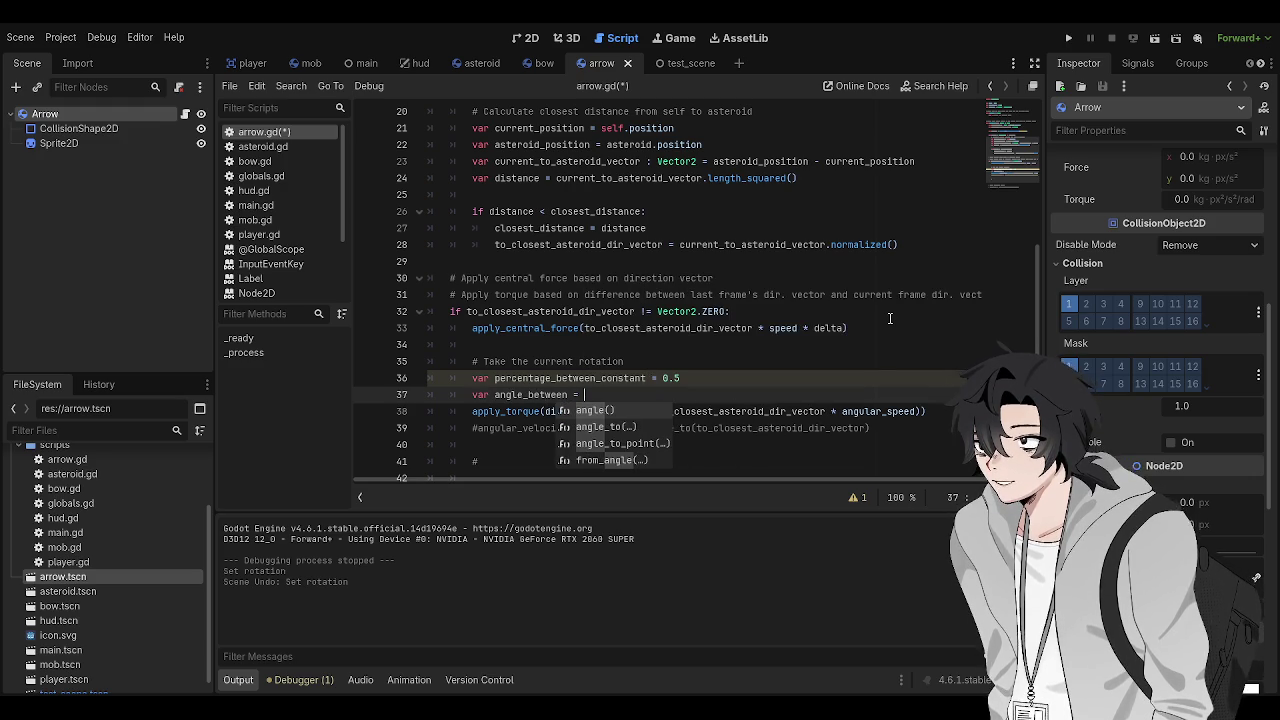
pyautogui.write('clto_closest_asteroid_dir')
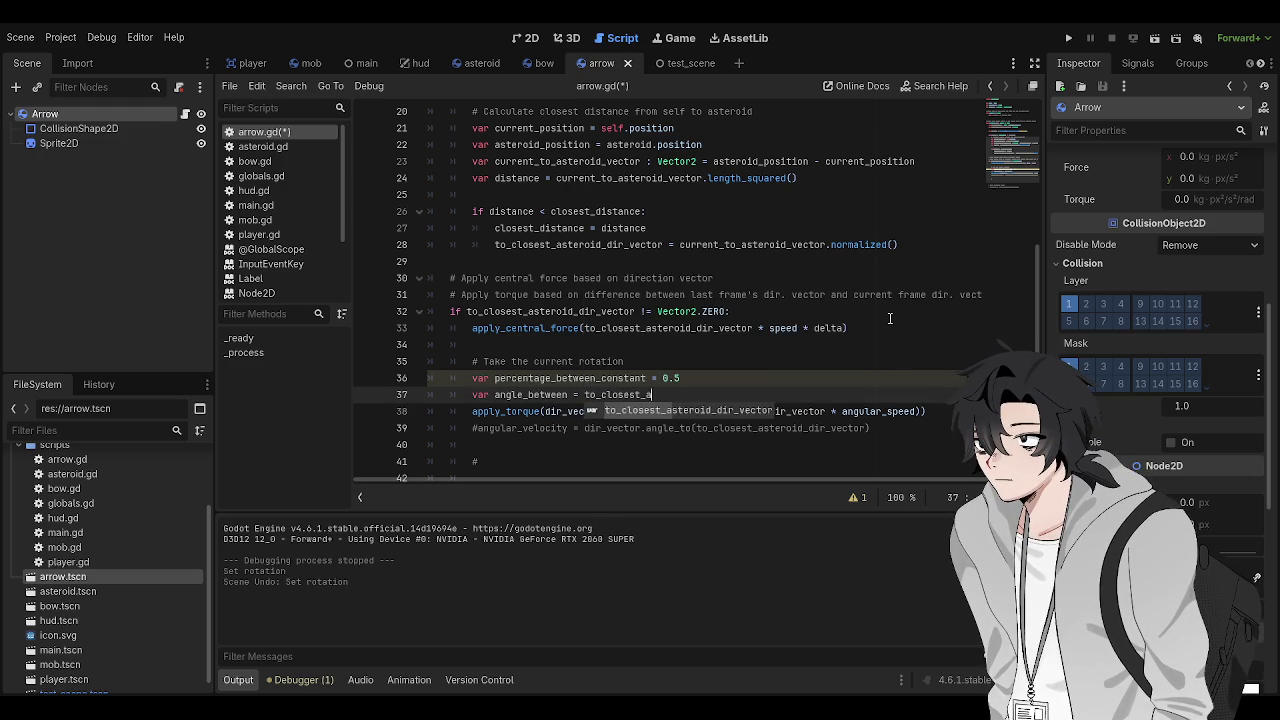
pyautogui.press('Return')
pyautogui.write('.angle_t')
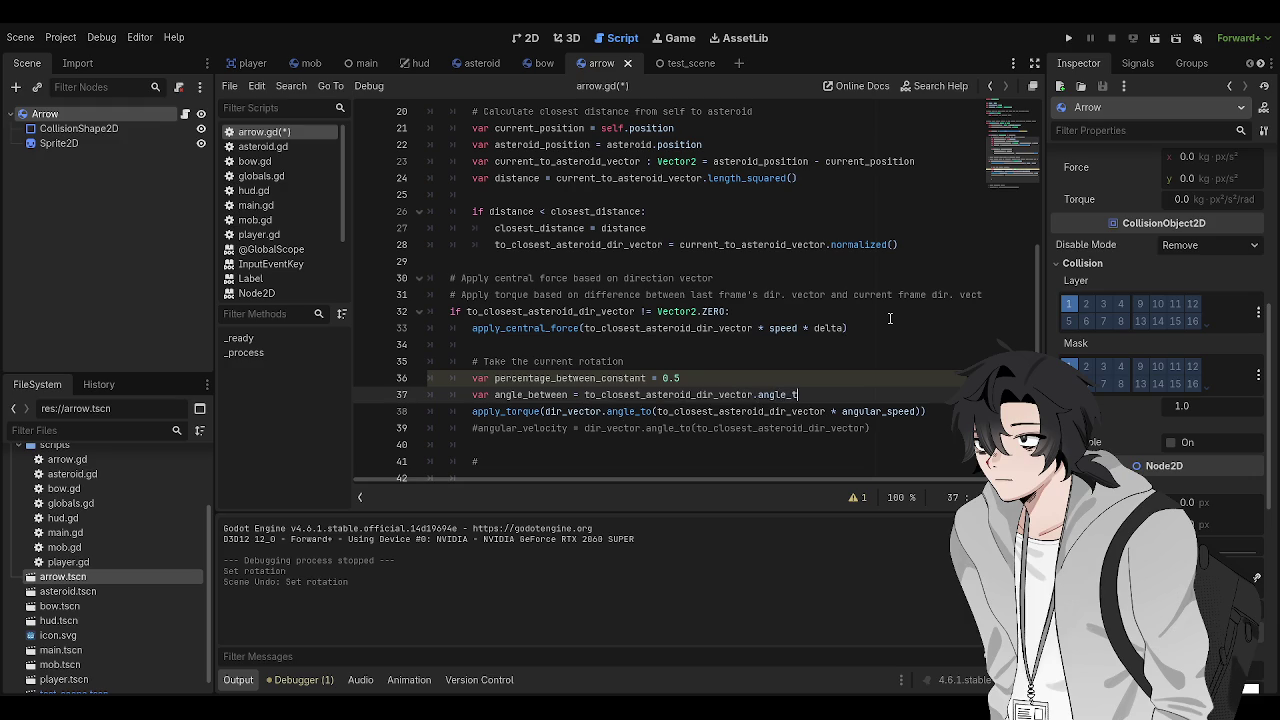
pyautogui.press('Return')
pyautogui.write('rotation')
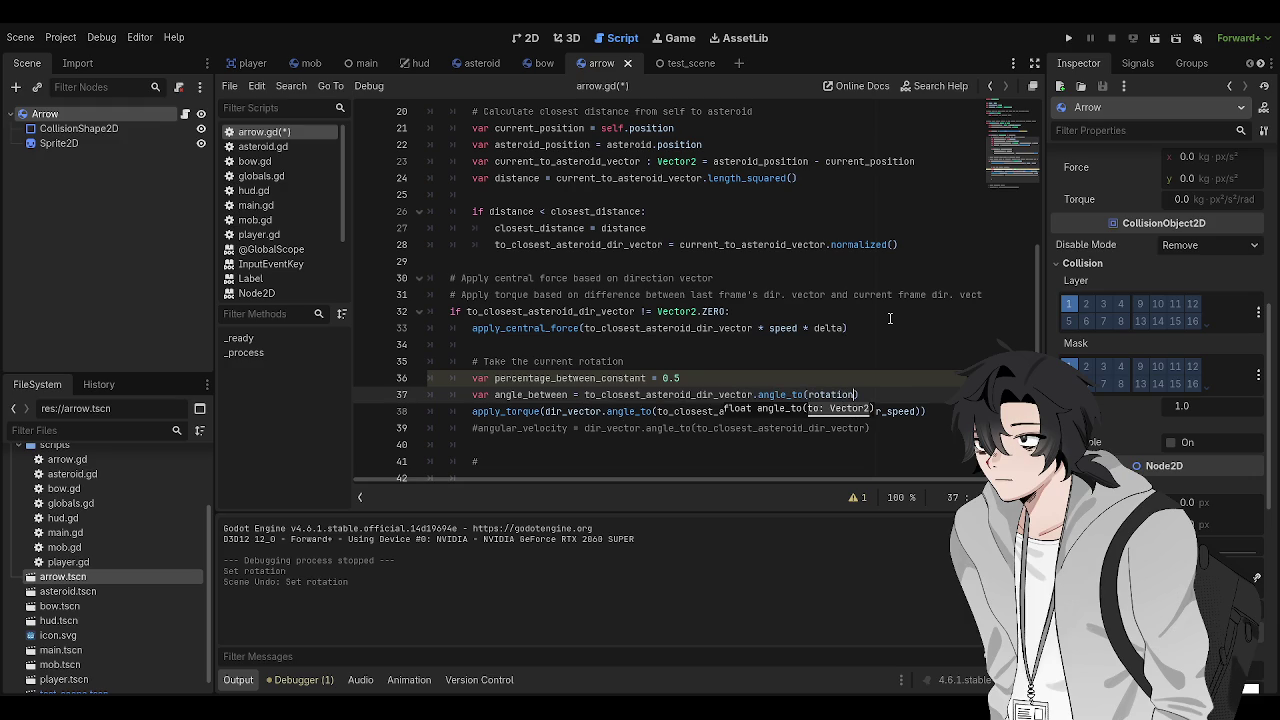
pyautogui.press('Left')
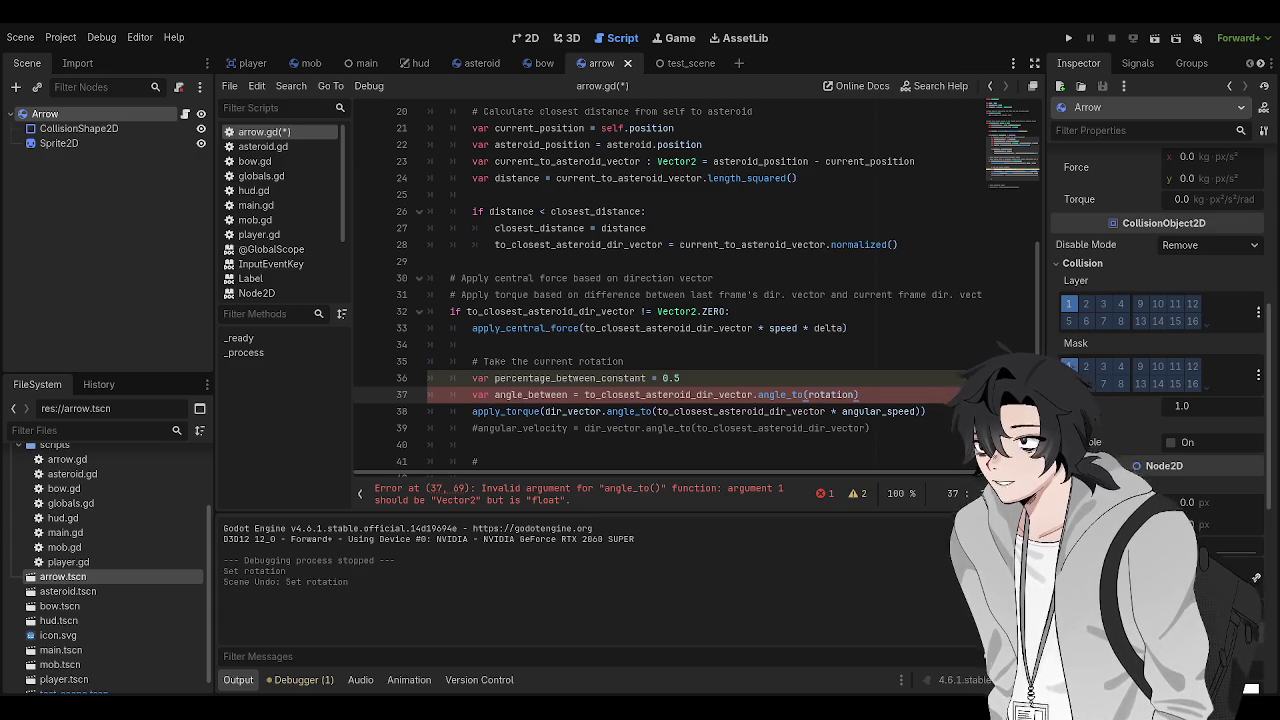
pyautogui.press('Up')
# Insert a blank line between the percentage_between_constant line and the angle_between line
pyautogui.click(830, 395)
pyautogui.doubleClick(836, 395)
pyautogui.click(838, 395)
pyautogui.doubleClick(838, 395)
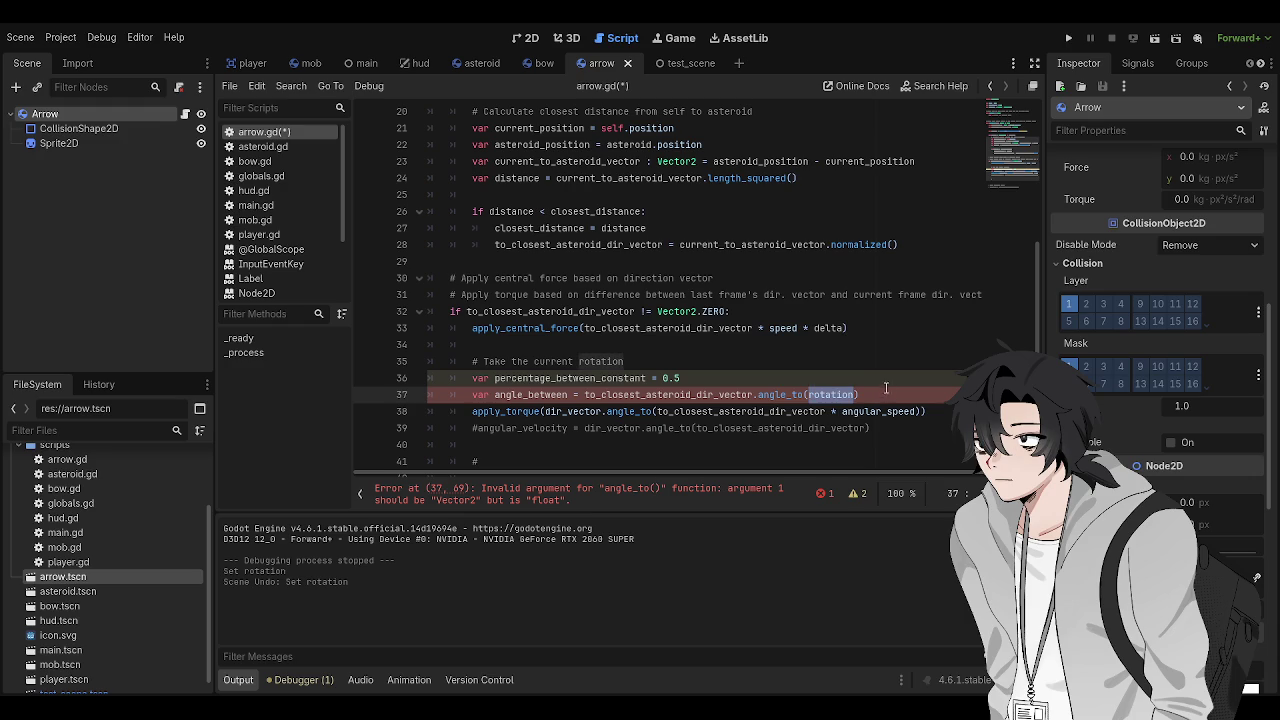
pyautogui.click(887, 393)
pyautogui.click(885, 381)
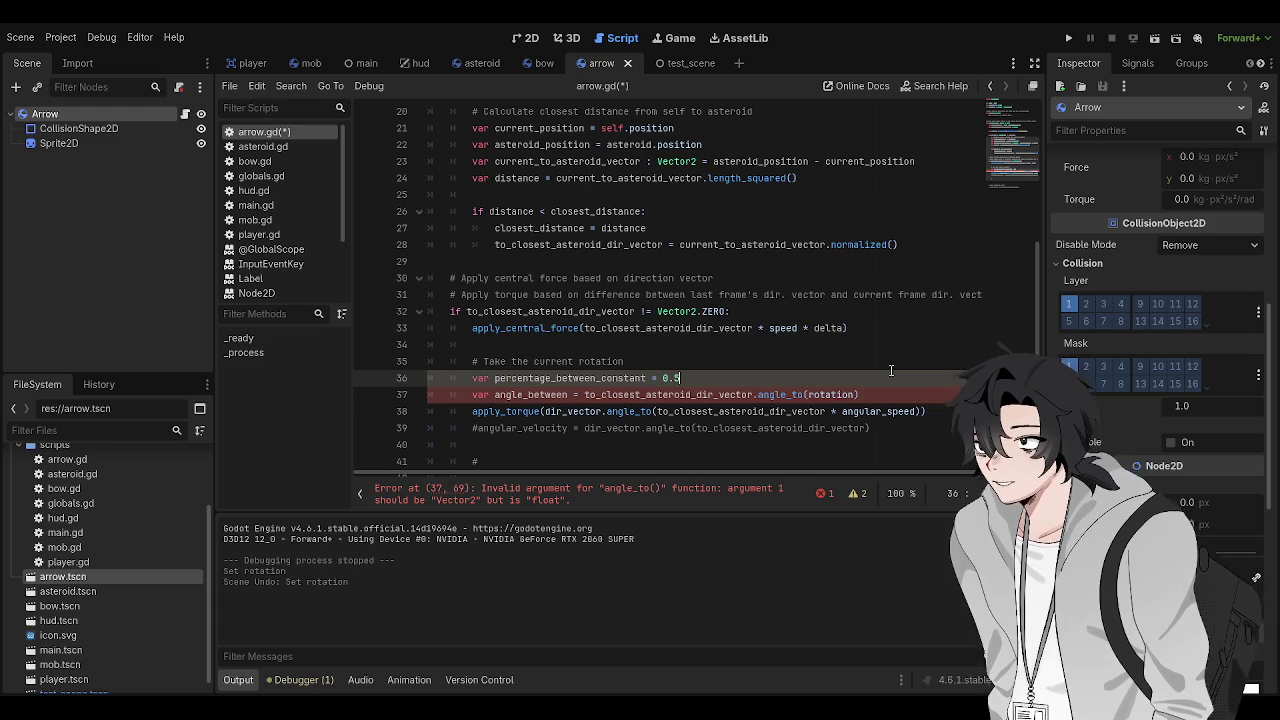
pyautogui.press('Return')
pyautogui.write('rotation')
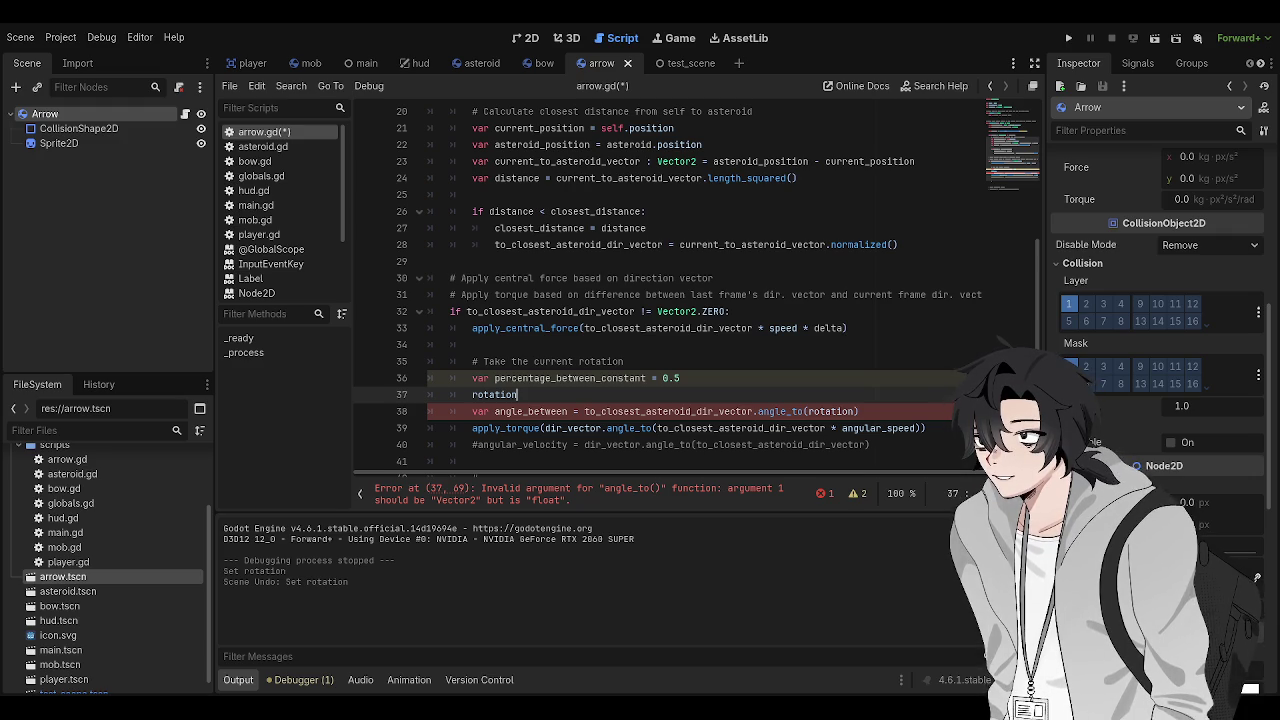
pyautogui.hotkey('ctrl', 'BackSpace')
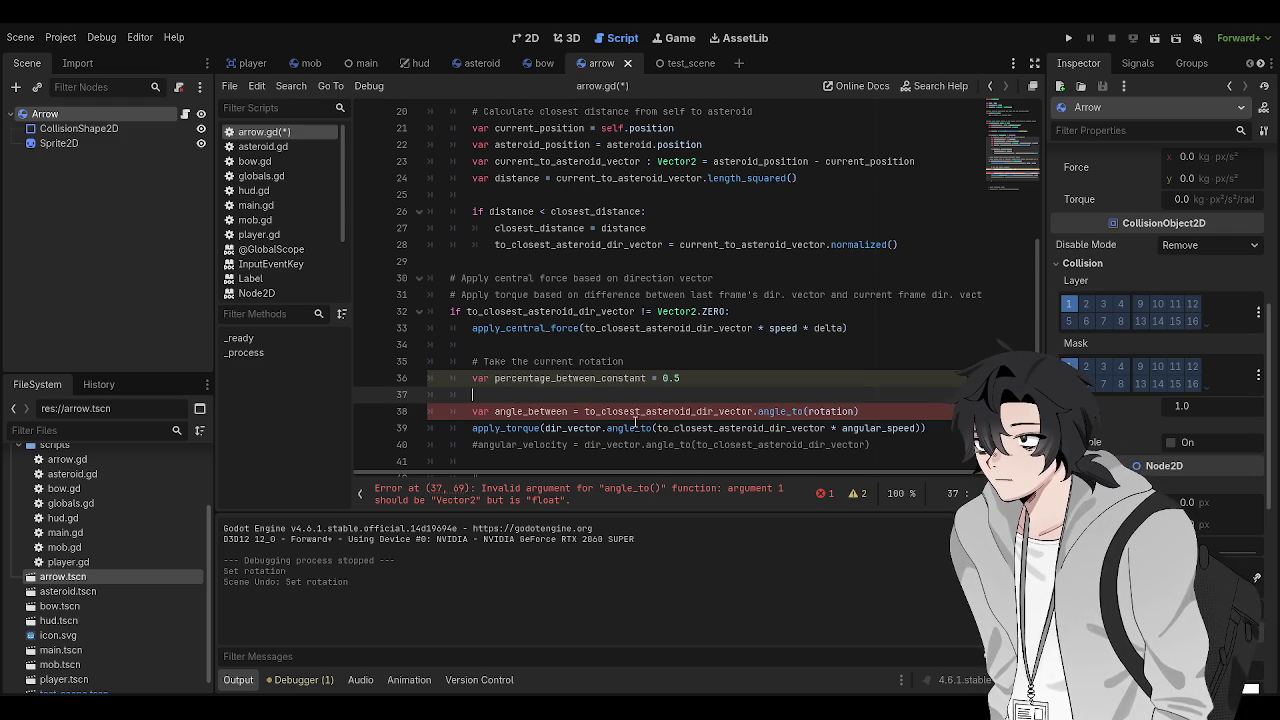
# Define converted_angle = Vector2(cos(rotation), sin(rotation)) and pass it to angle_to instead of rotation
pyautogui.write('var converted_angle =')
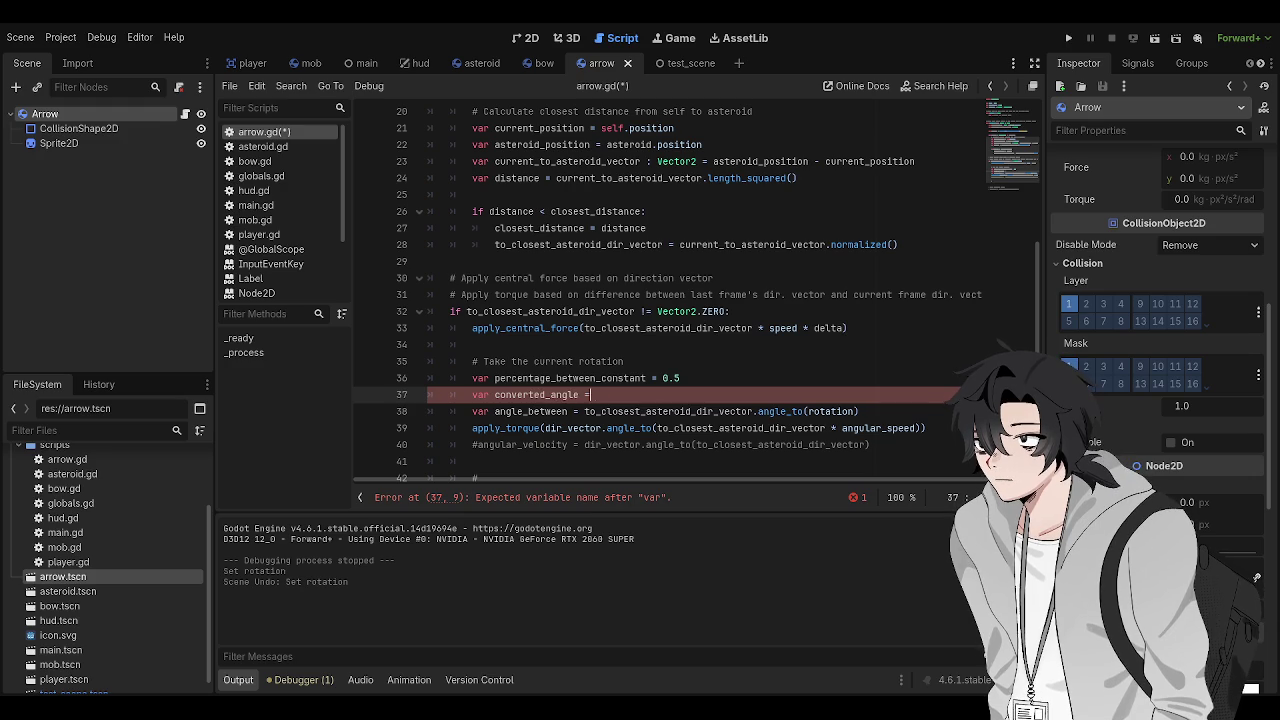
pyautogui.write(' Vecto')
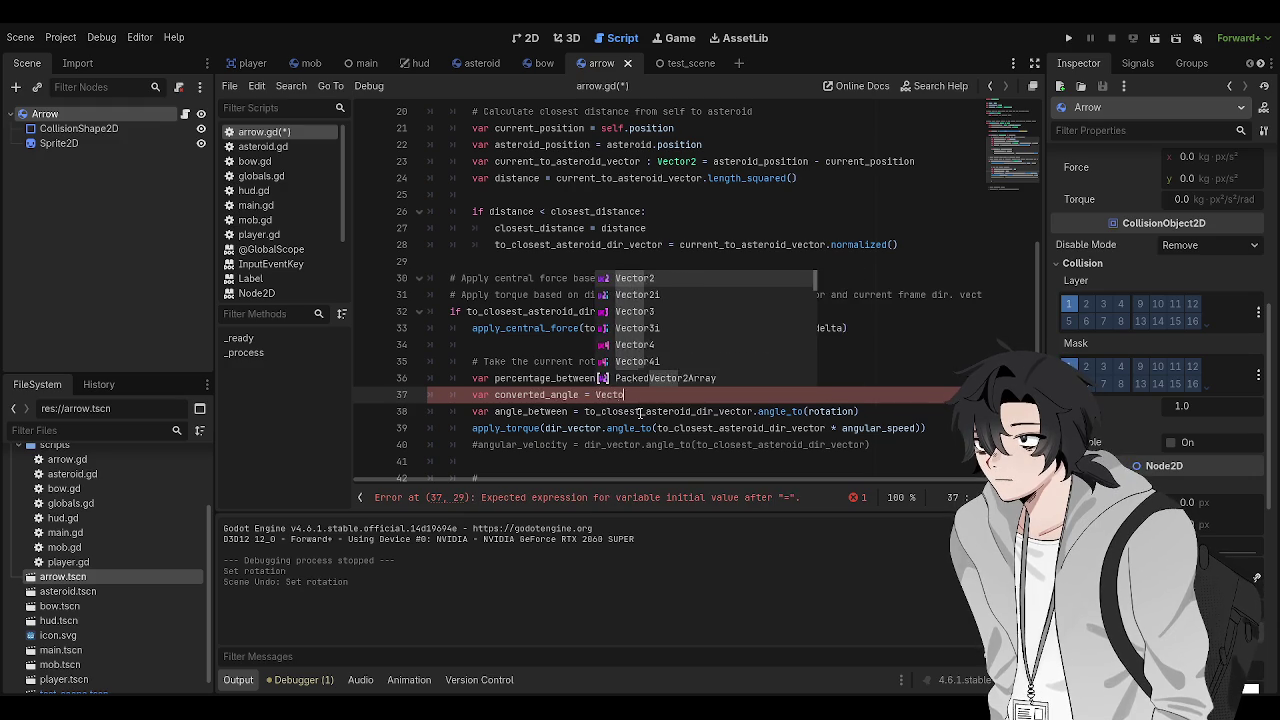
pyautogui.write('r2(cos(rotation),')
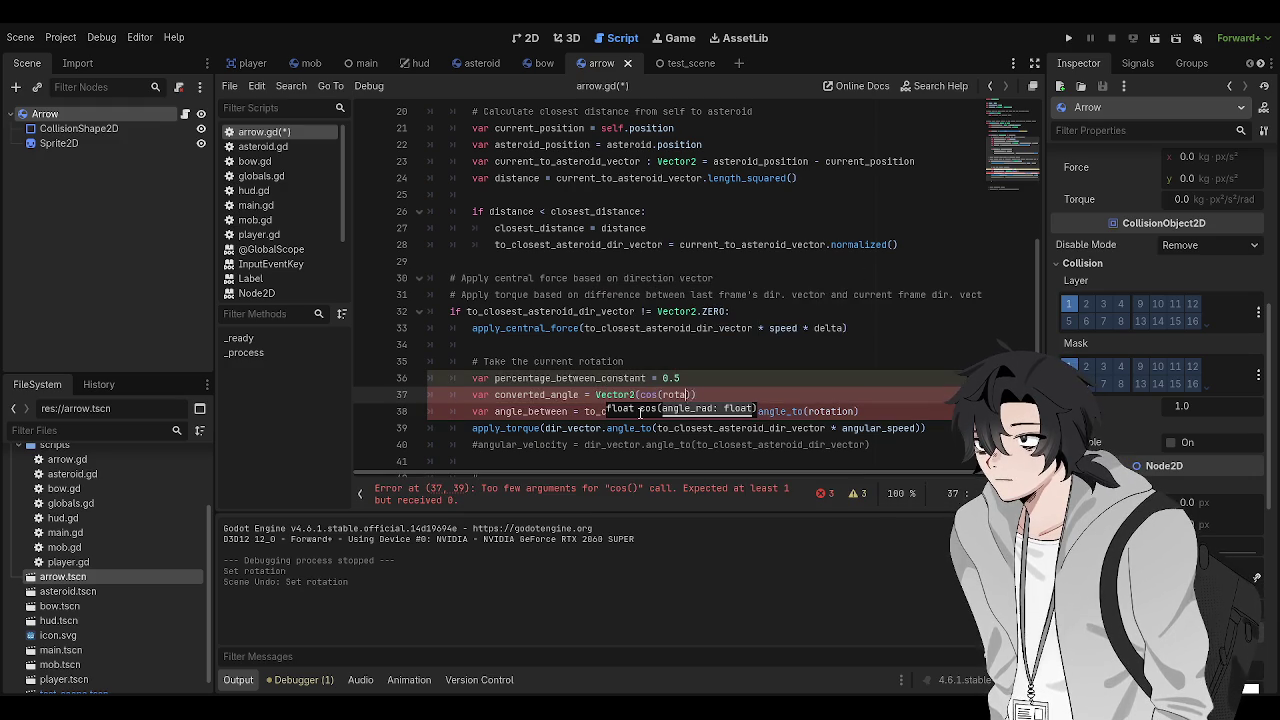
pyautogui.write(' s')
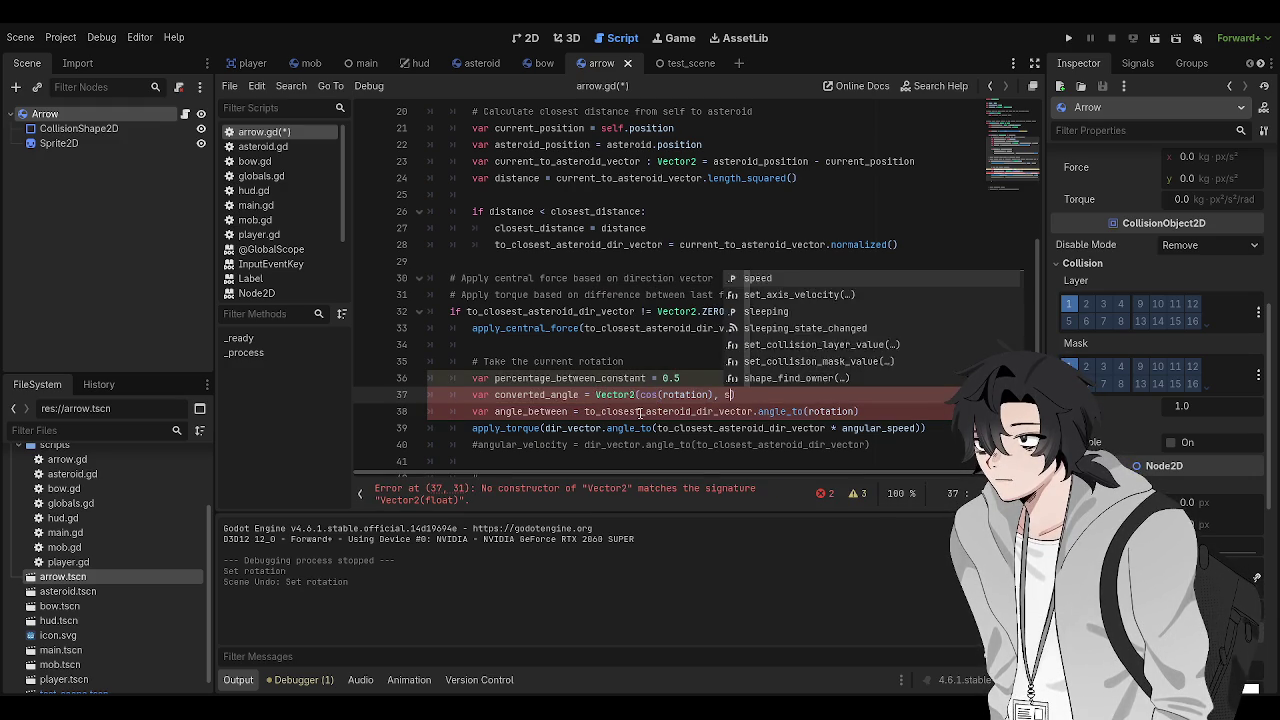
pyautogui.write('in(rotation)')
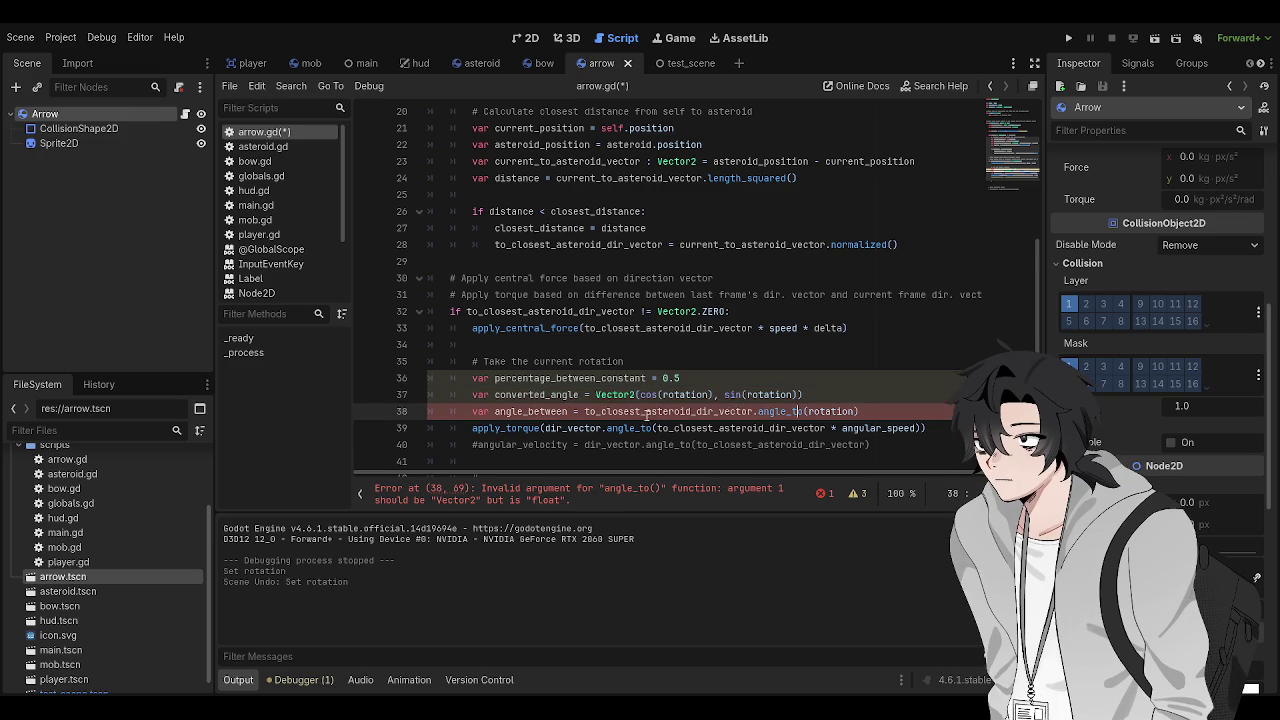
pyautogui.scroll(-3, 808, 347)
pyautogui.click(694, 394)
pyautogui.doubleClick(830, 361)
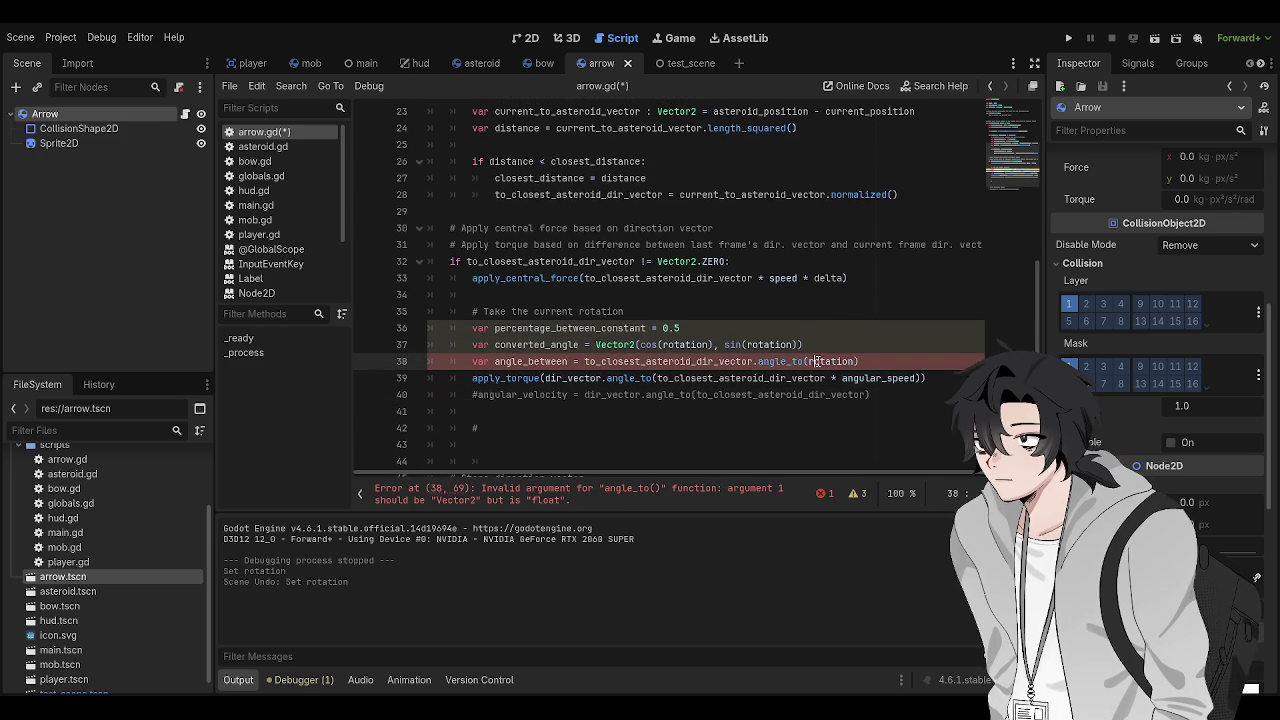
pyautogui.write('converted_')
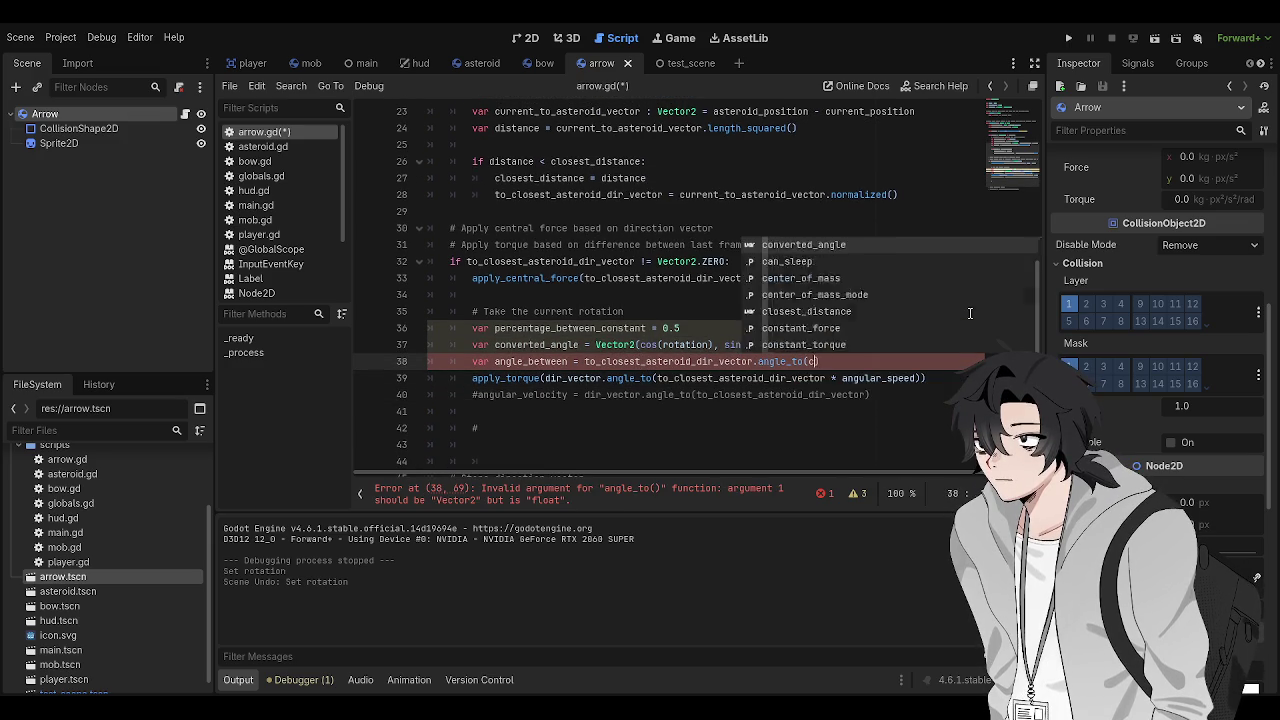
pyautogui.write('an')
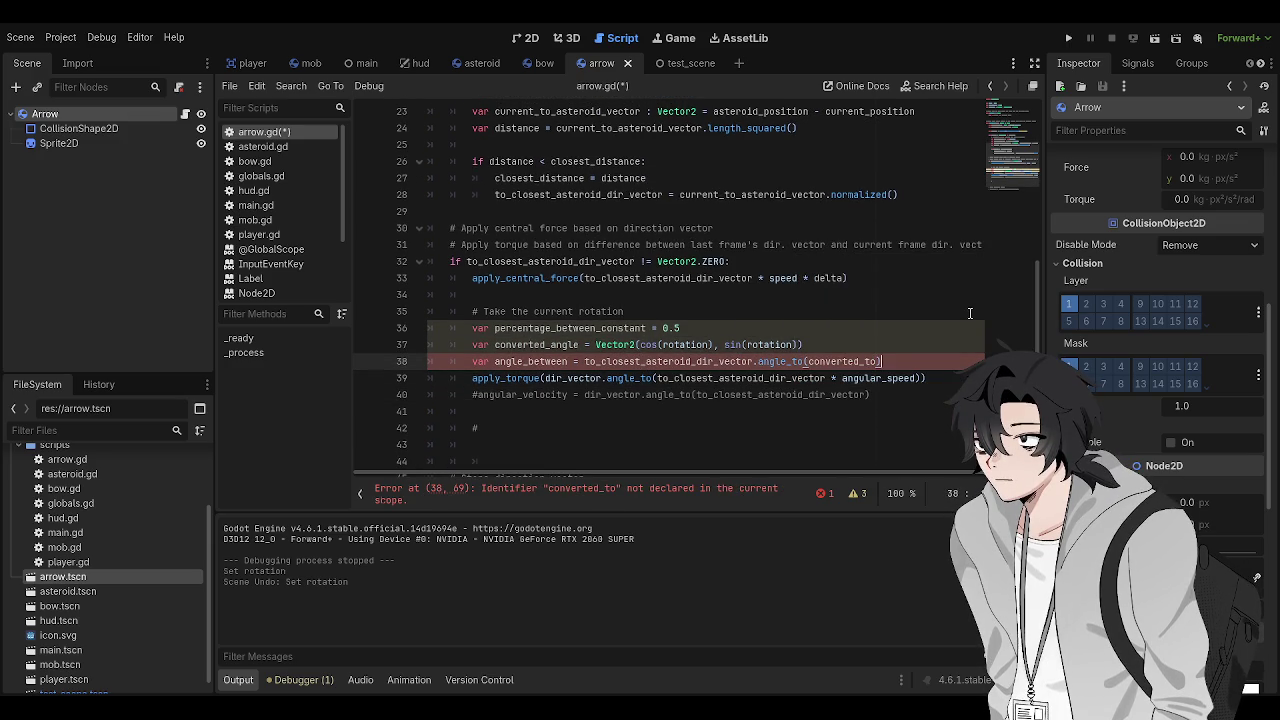
pyautogui.write('gle')
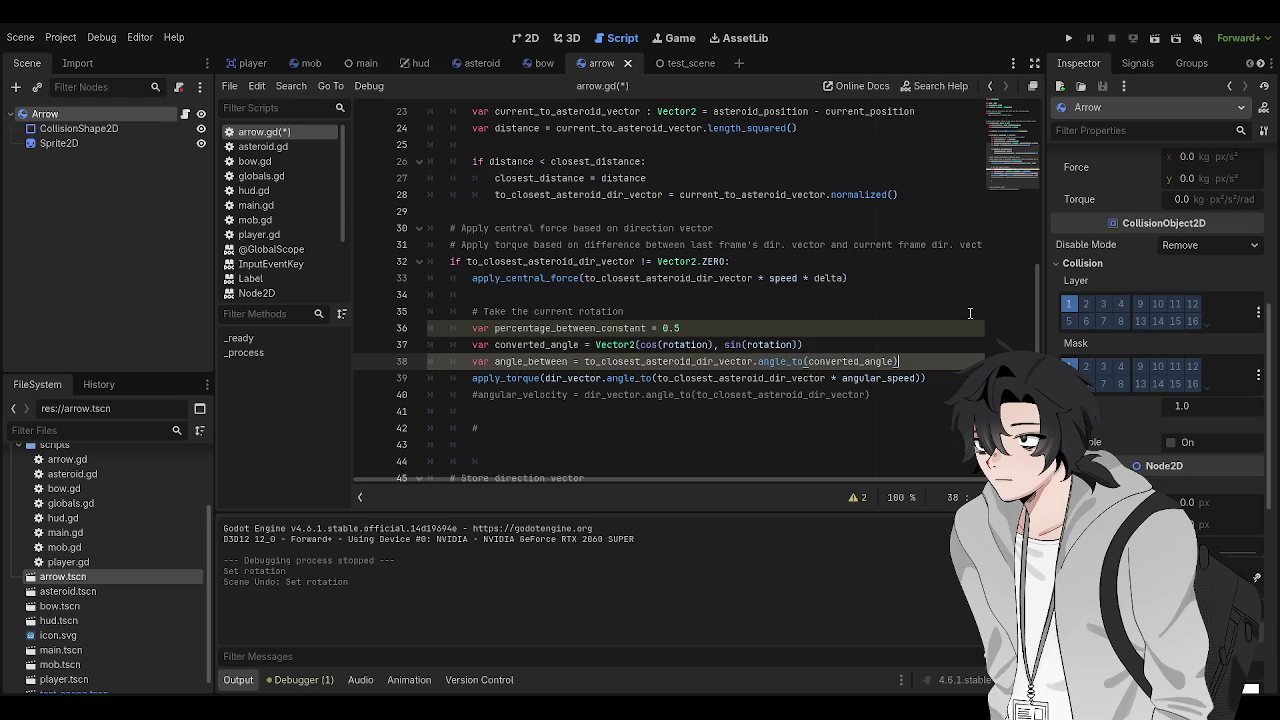
pyautogui.write(')')
pyautogui.press('Return')
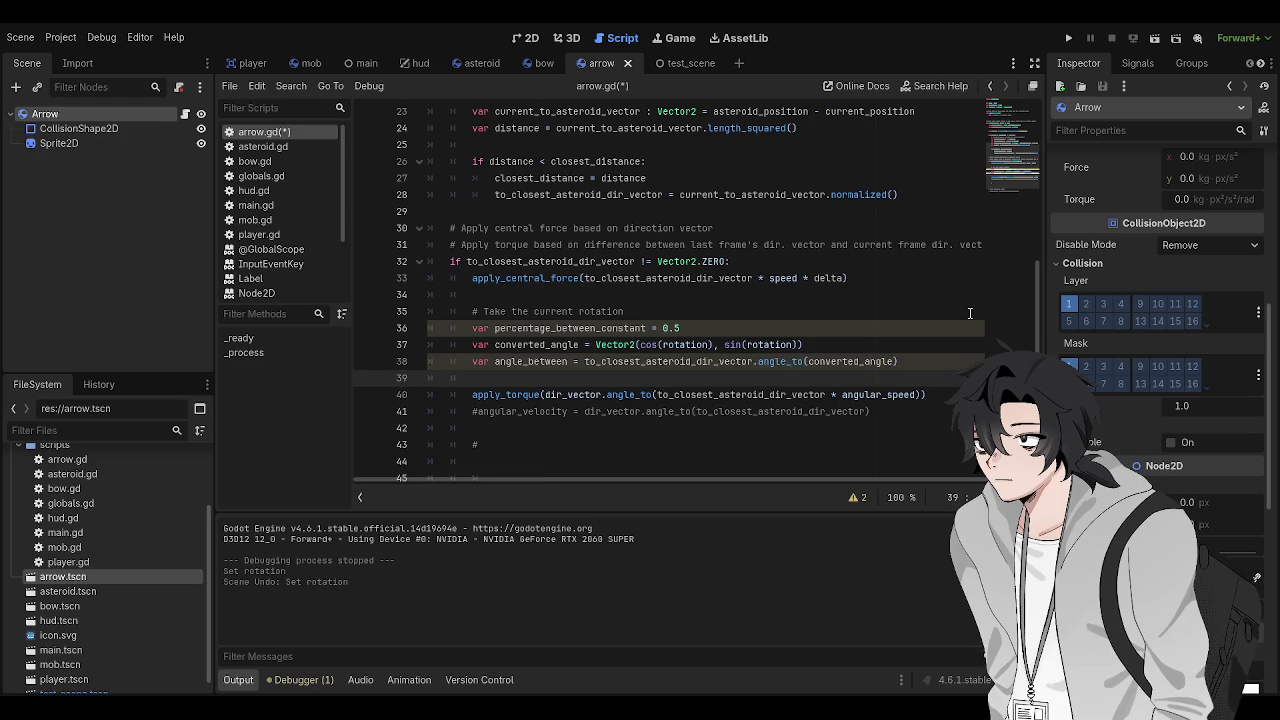
# Write rotation = rotation + (angle_between * percentage_between_constant) on line 39 and save the script
pyautogui.write('rotation =')
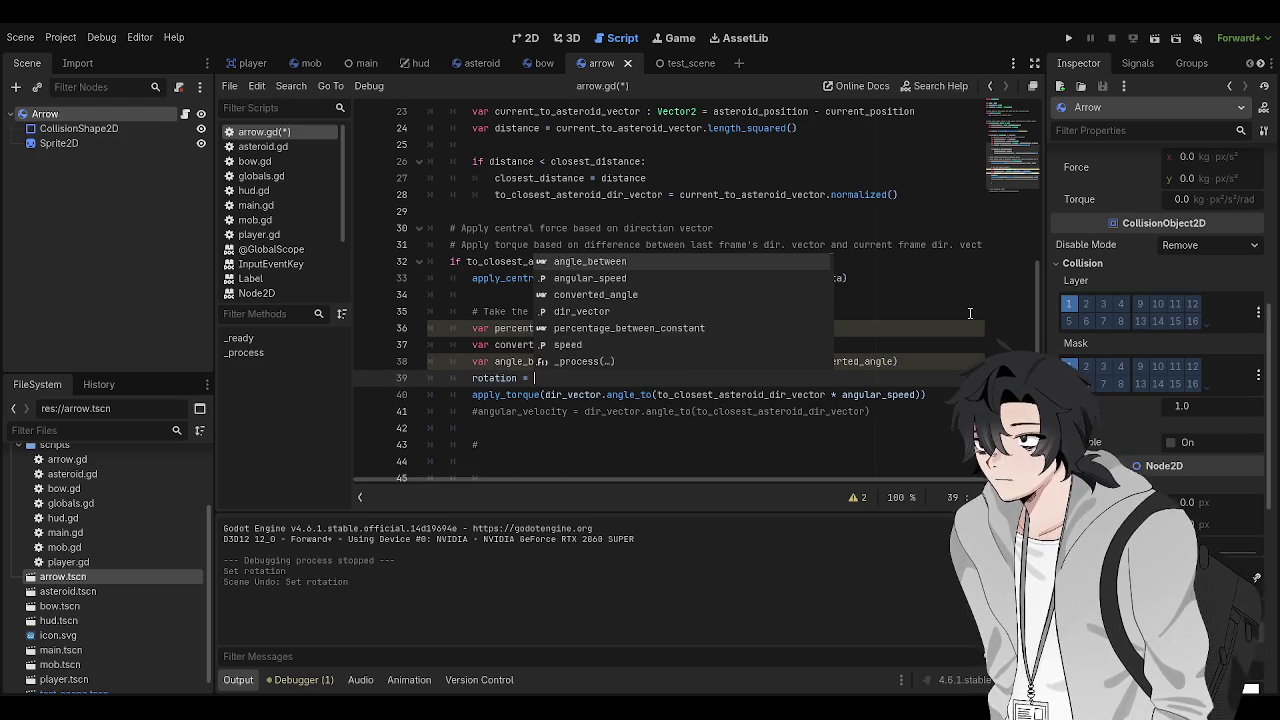
pyautogui.press('Escape')
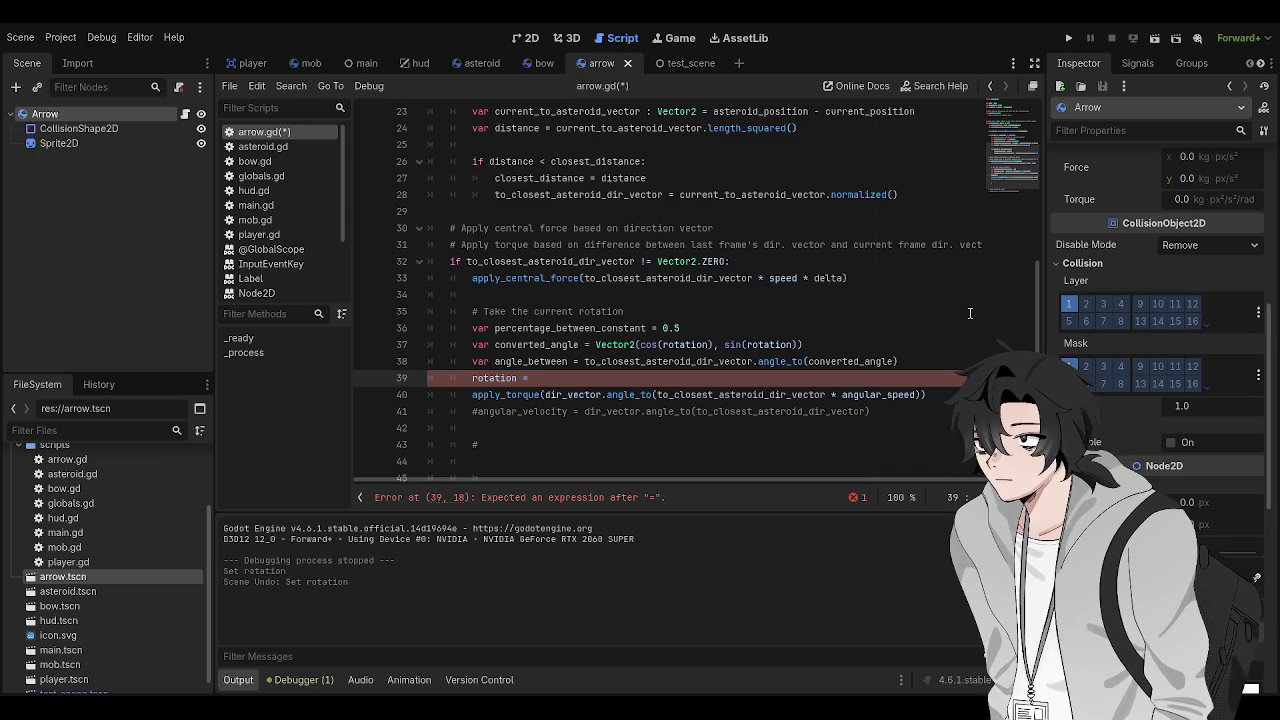
pyautogui.hotkey('ctrl', 'space')
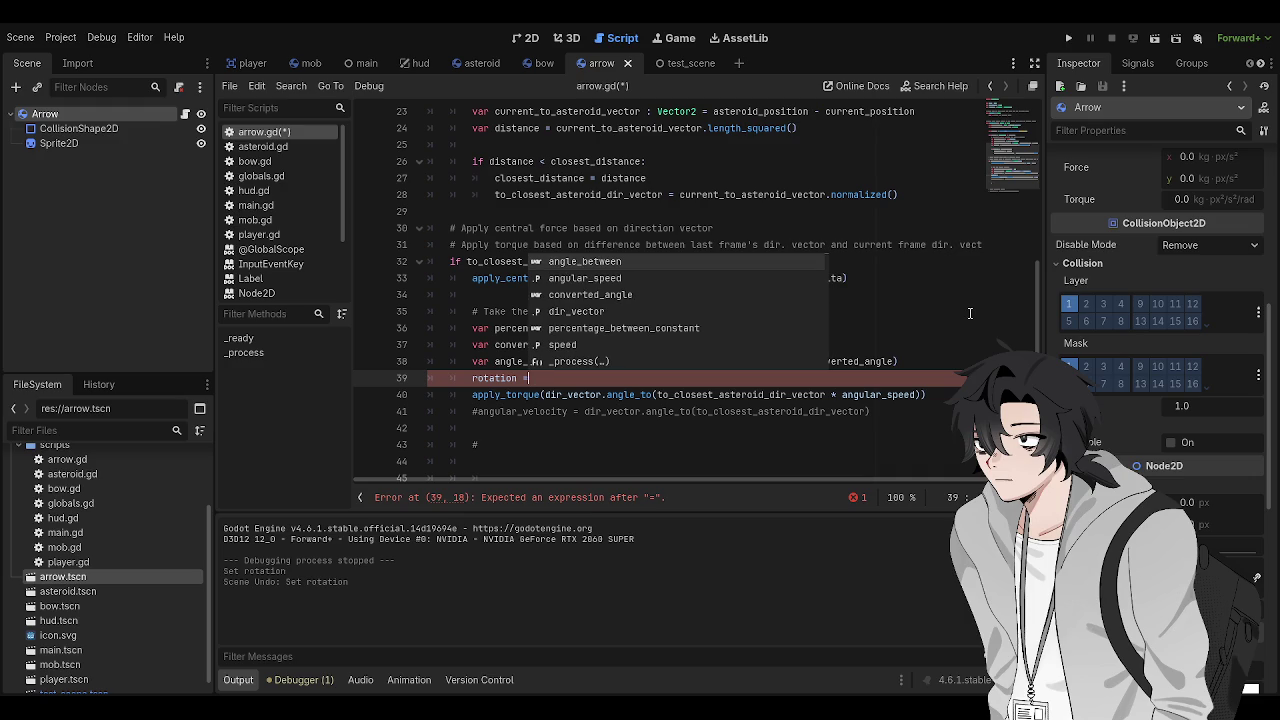
pyautogui.write('rotatio')
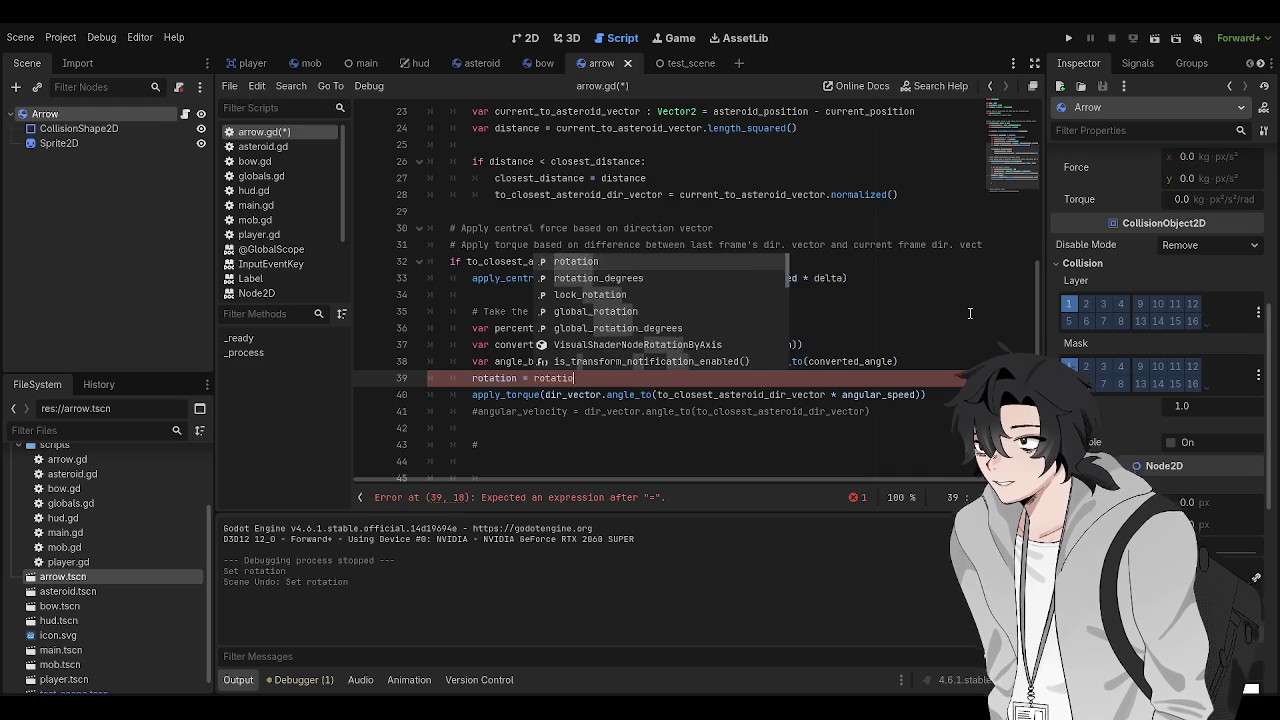
pyautogui.write('n + angle_be')
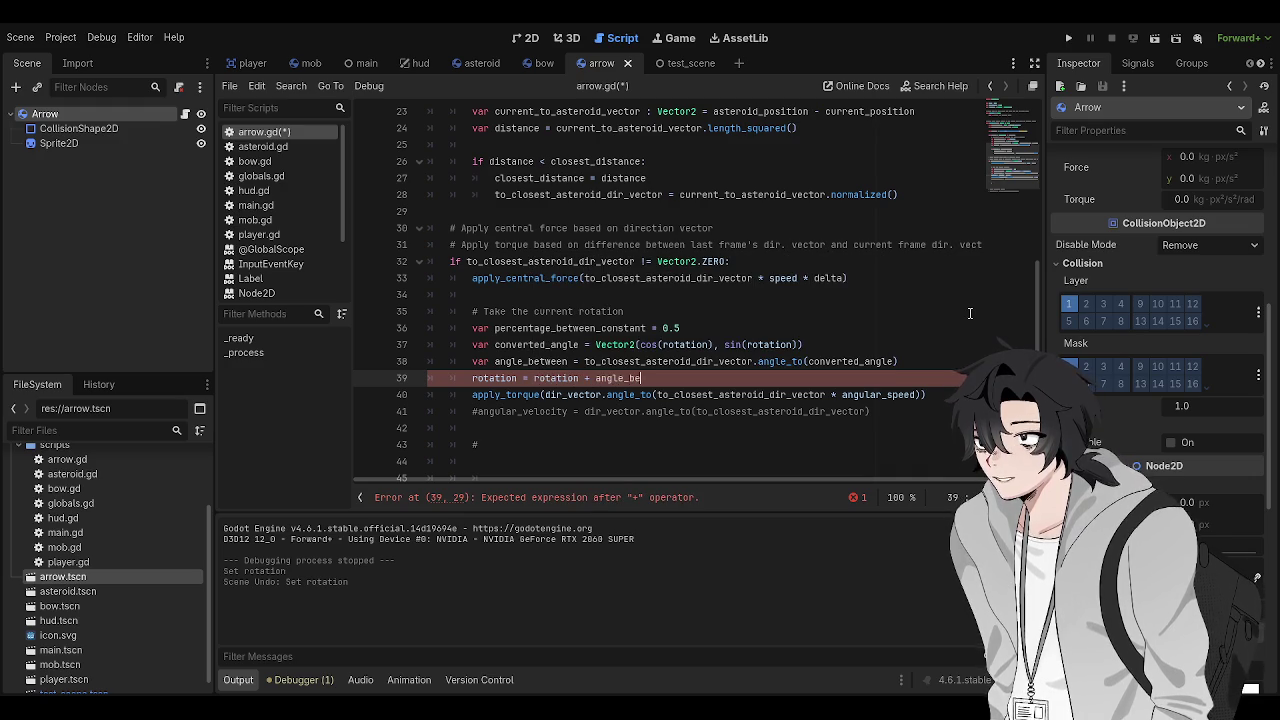
pyautogui.write('tween * percentage_between_cos')
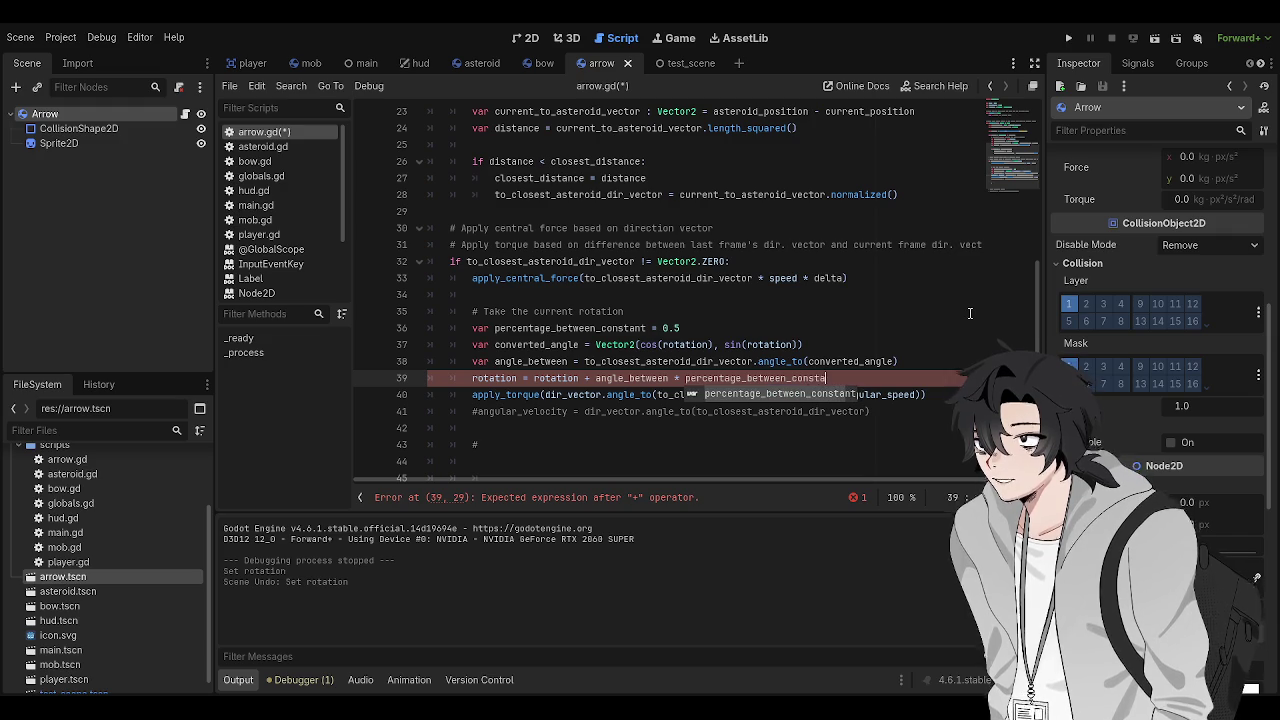
pyautogui.press('Return')
pyautogui.write(')')
pyautogui.hotkey('ctrl', 'Left')
pyautogui.hotkey('ctrl', 'Left')
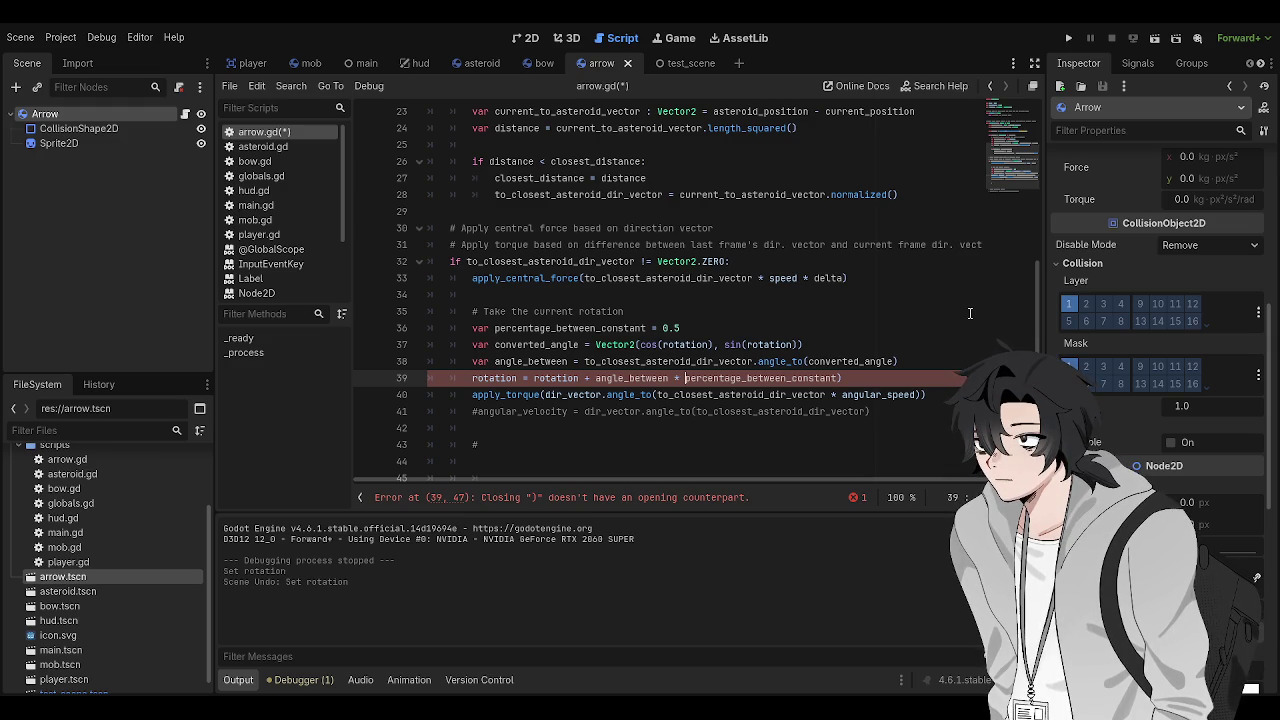
pyautogui.hotkey('ctrl', 'Left')
pyautogui.hotkey('ctrl', 'Left')
pyautogui.write('(')
pyautogui.hotkey('ctrl', 's')
pyautogui.press('Up')
pyautogui.press('Up')
pyautogui.press('Up')
# Comment out the apply_torque line with a leading #
pyautogui.click(899, 394)
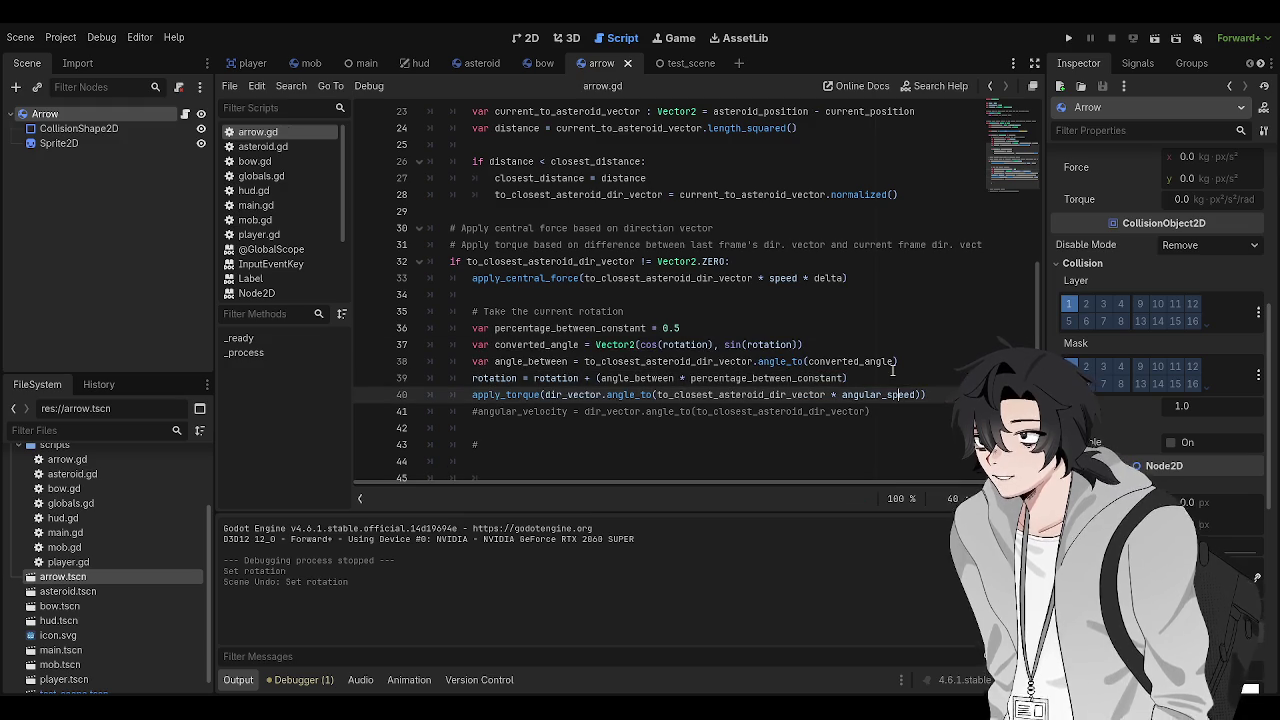
pyautogui.press('Up')
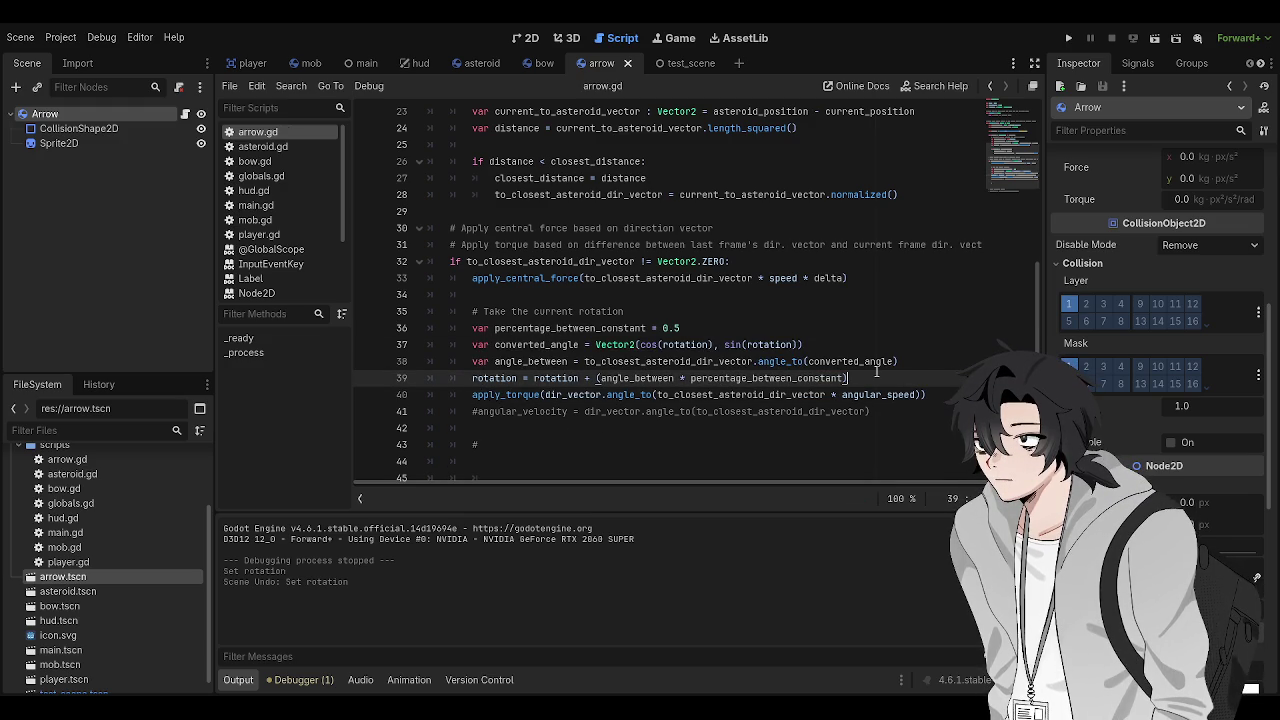
pyautogui.click(473, 395)
pyautogui.write('#')
# Remove the stray # comment line and the extra empty line below it
pyautogui.click(485, 445)
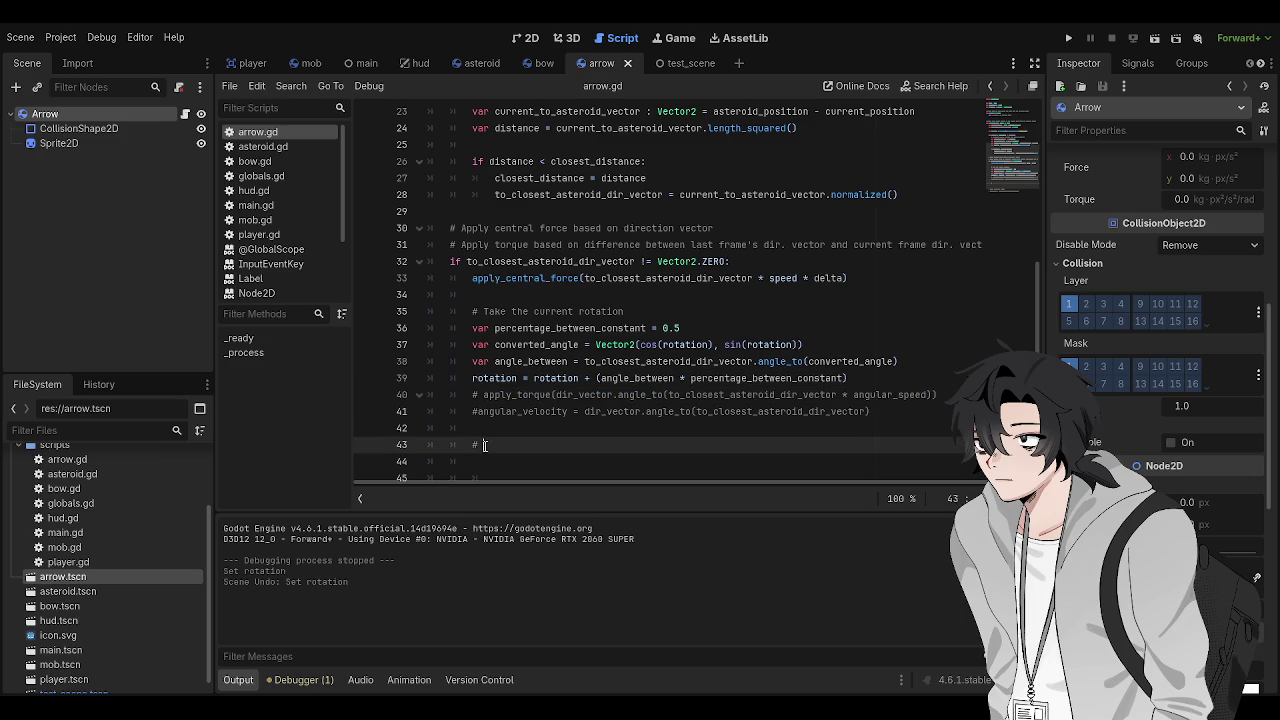
pyautogui.press('BackSpace')
pyautogui.press('BackSpace')
pyautogui.press('BackSpace')
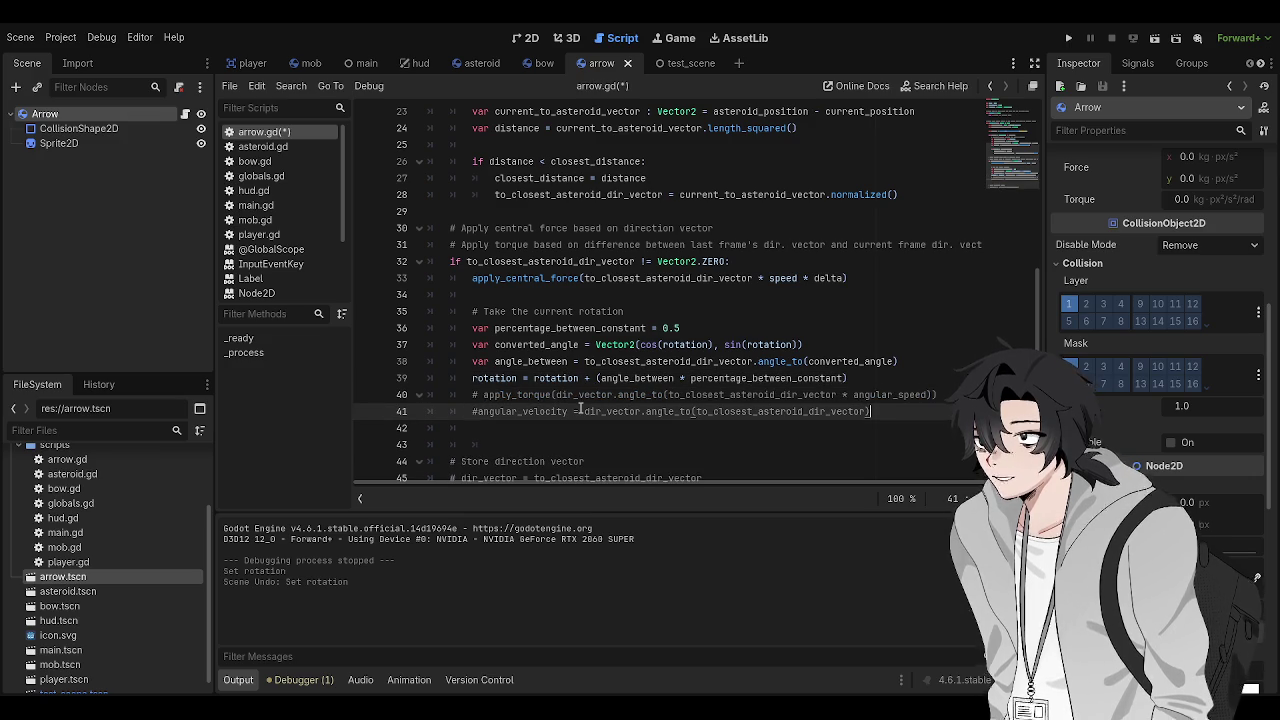
pyautogui.press('Return')
pyautogui.write('#')
pyautogui.press('BackSpace')
pyautogui.press('BackSpace')
pyautogui.press('BackSpace')
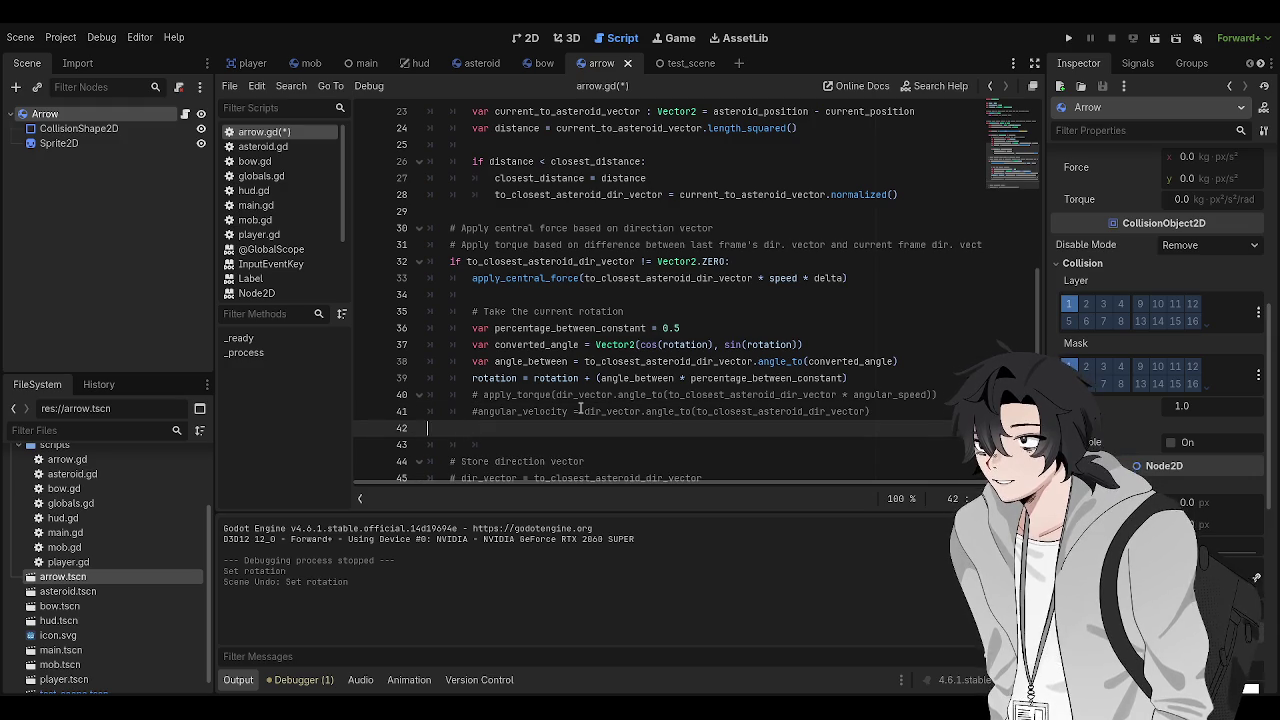
pyautogui.press('Delete')
pyautogui.scroll(-2, 584, 300)
pyautogui.press('Up')
pyautogui.press('Up')
pyautogui.press('Up')
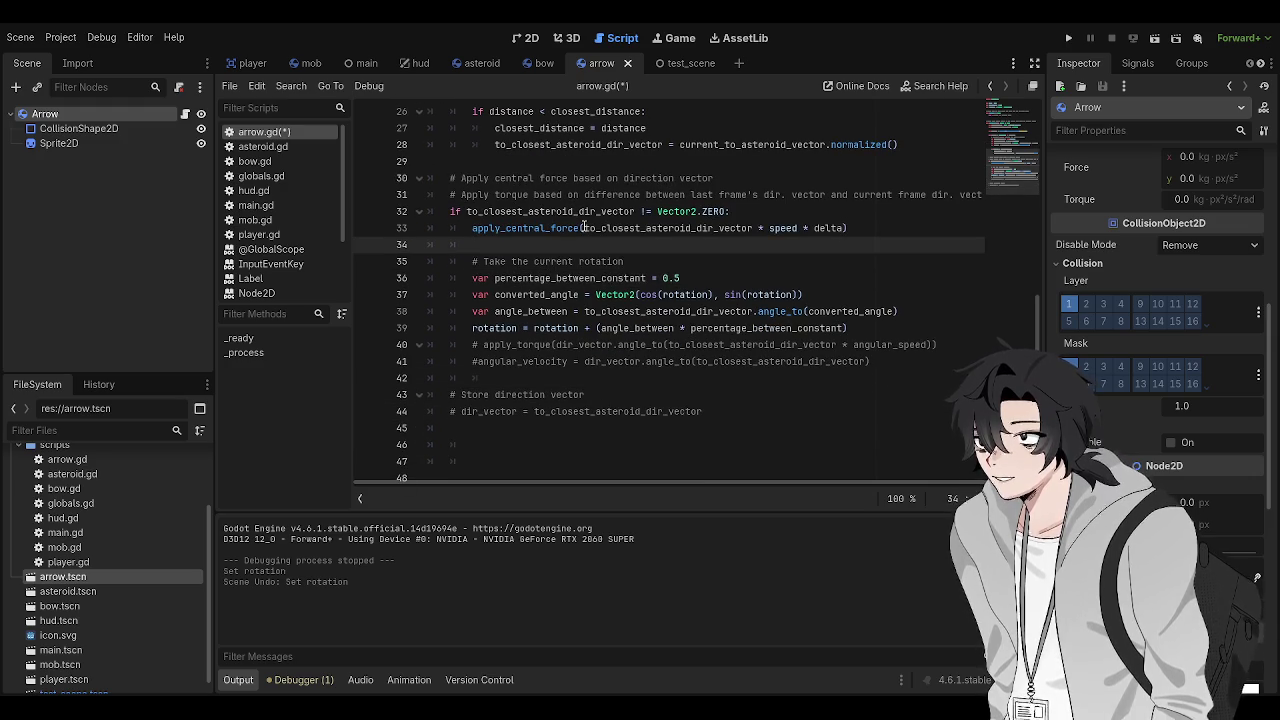
# Save arrow.gd and run the game a few times to test the arrow steering
pyautogui.click(606, 361)
pyautogui.hotkey('ctrl', 's')
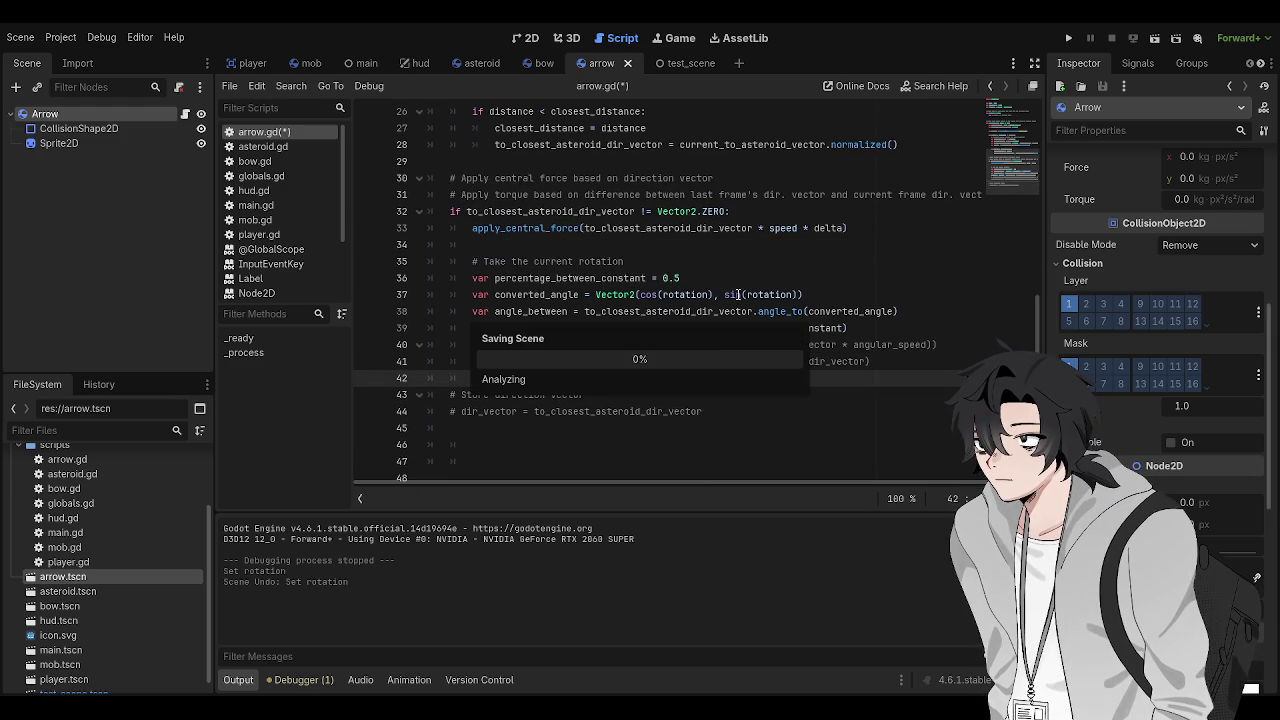
pyautogui.click(678, 246)
pyautogui.press('F5')
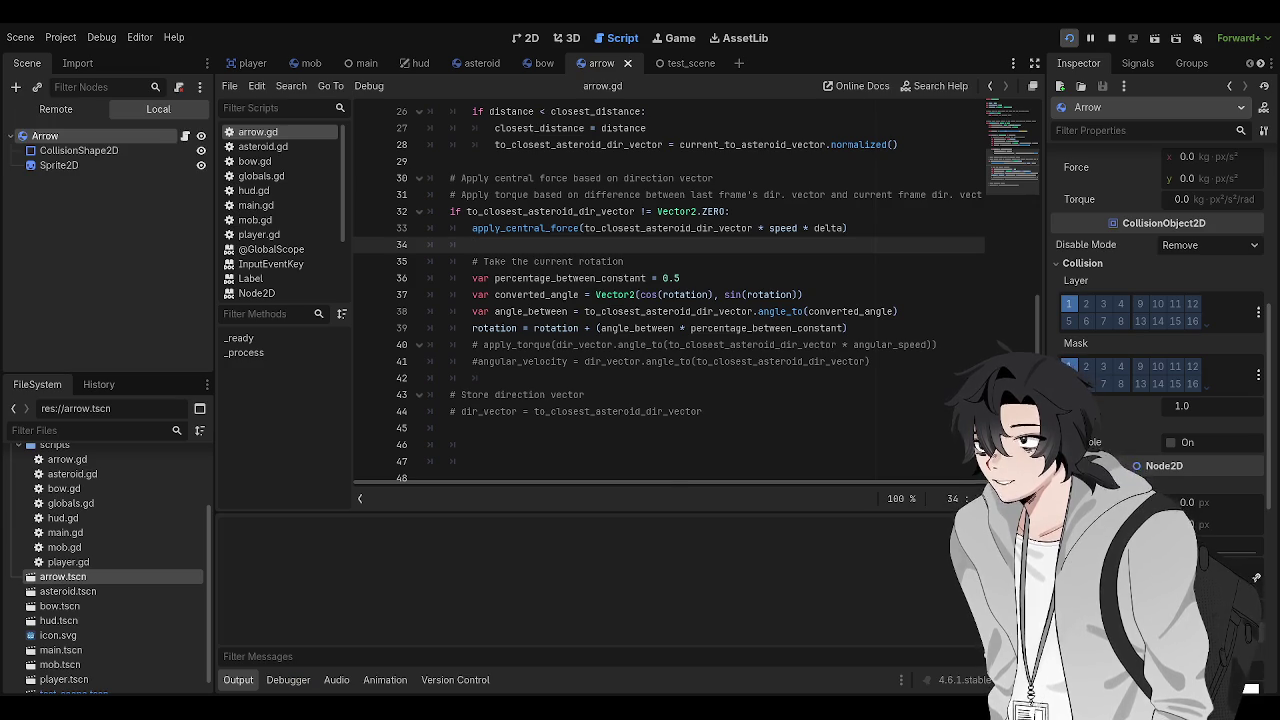
pyautogui.press('F8')
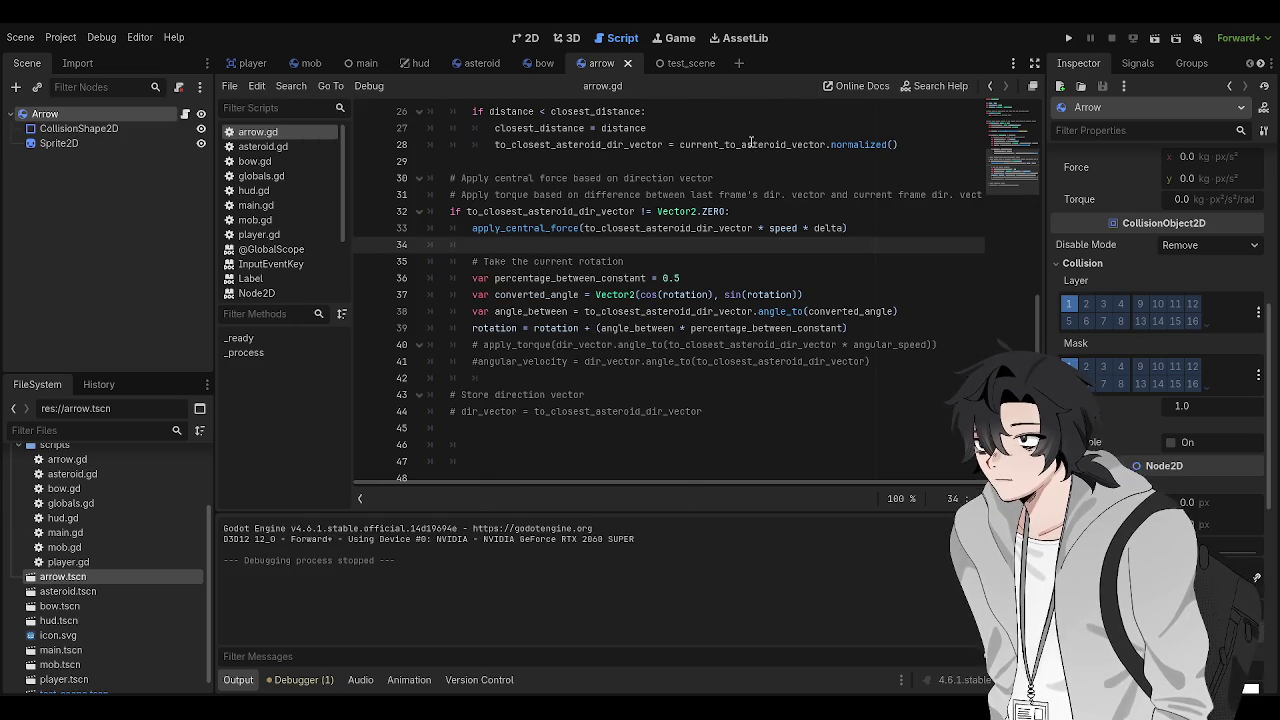
pyautogui.press('F5')
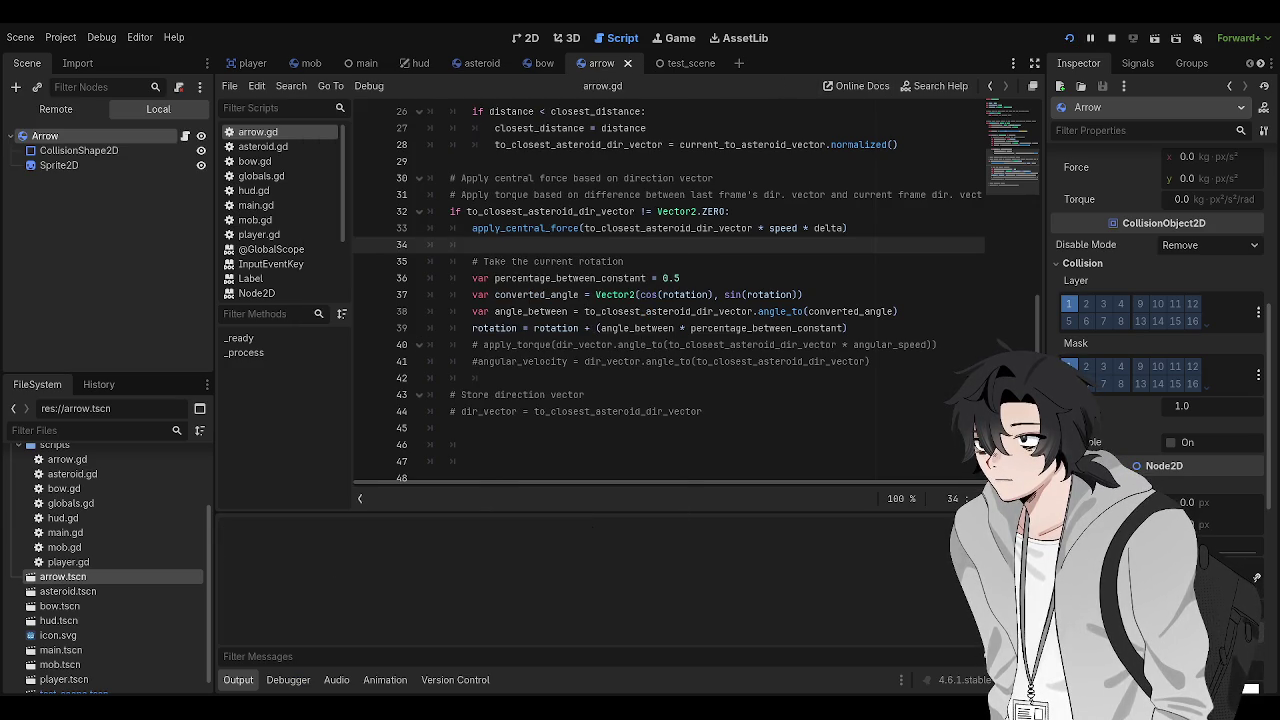
pyautogui.press('F8')
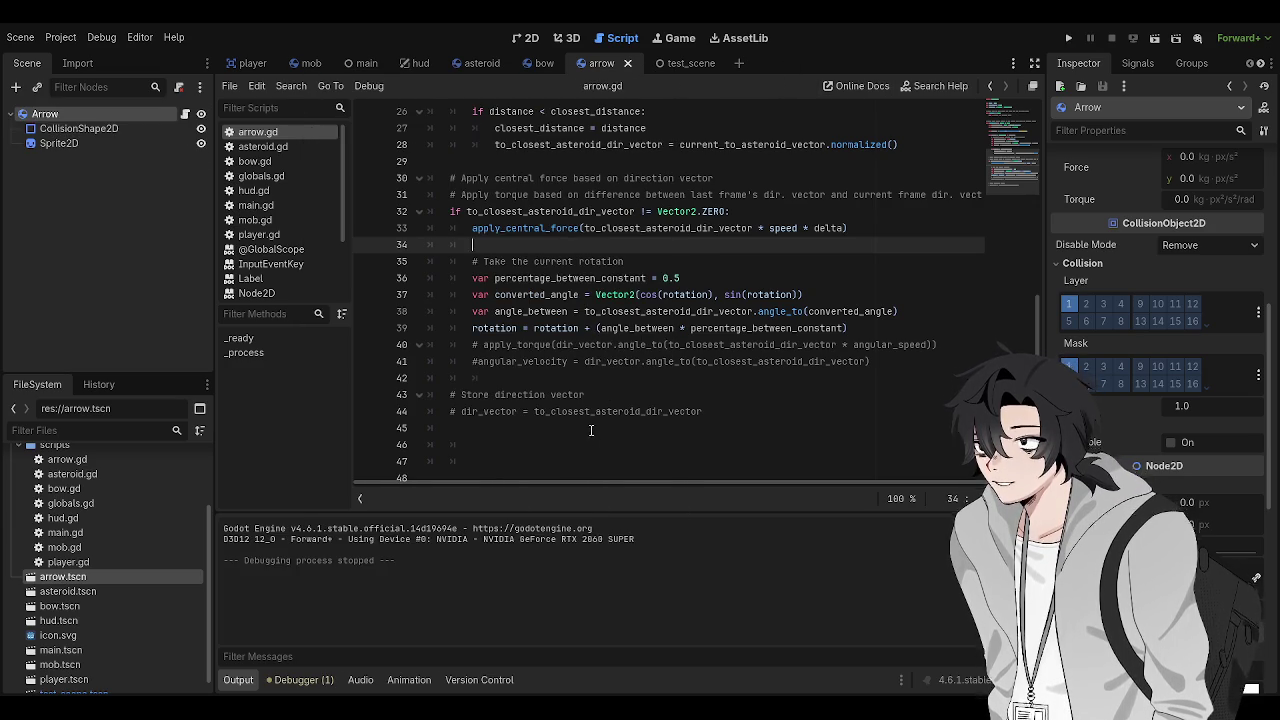
pyautogui.press('F5')
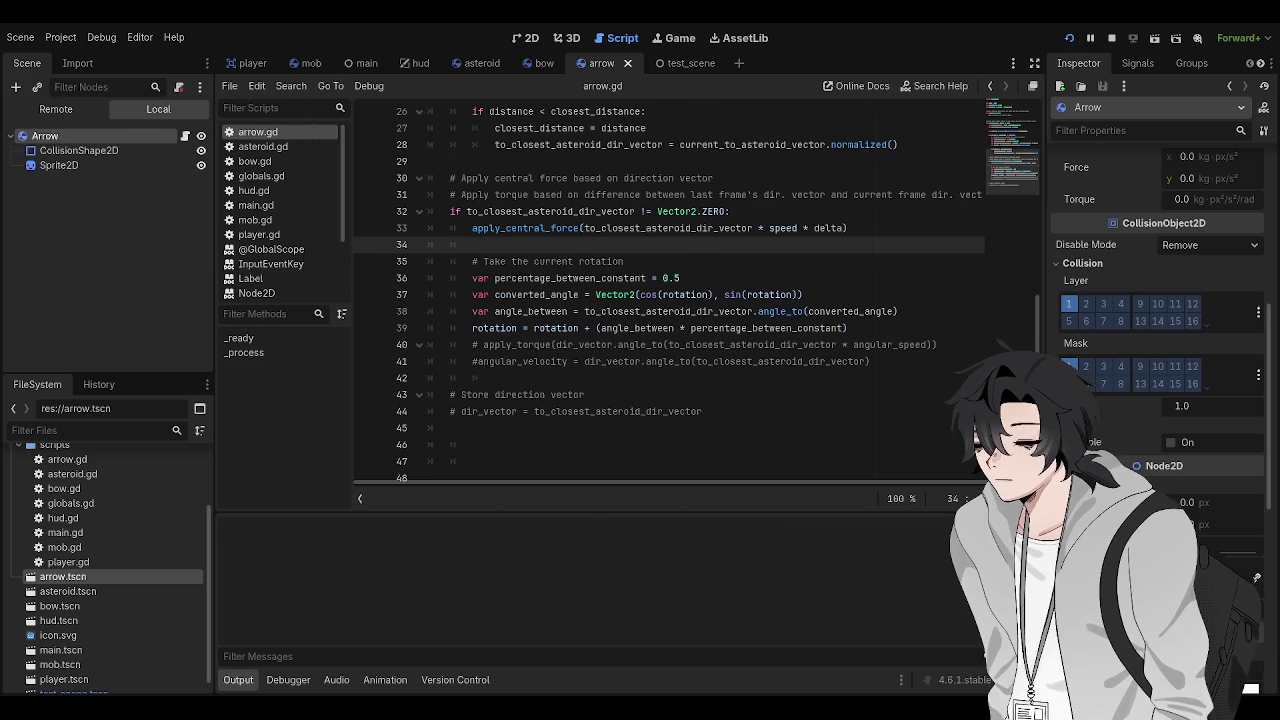
# Select the * percentage_between_constant term on line 39
pyautogui.click(619, 380)
pyautogui.click(700, 328)
pyautogui.doubleClick(700, 328)
pyautogui.press('Left')
pyautogui.hotkey('ctrl', 'shift', 'Right')
pyautogui.hotkey('ctrl', 'shift', 'Right')
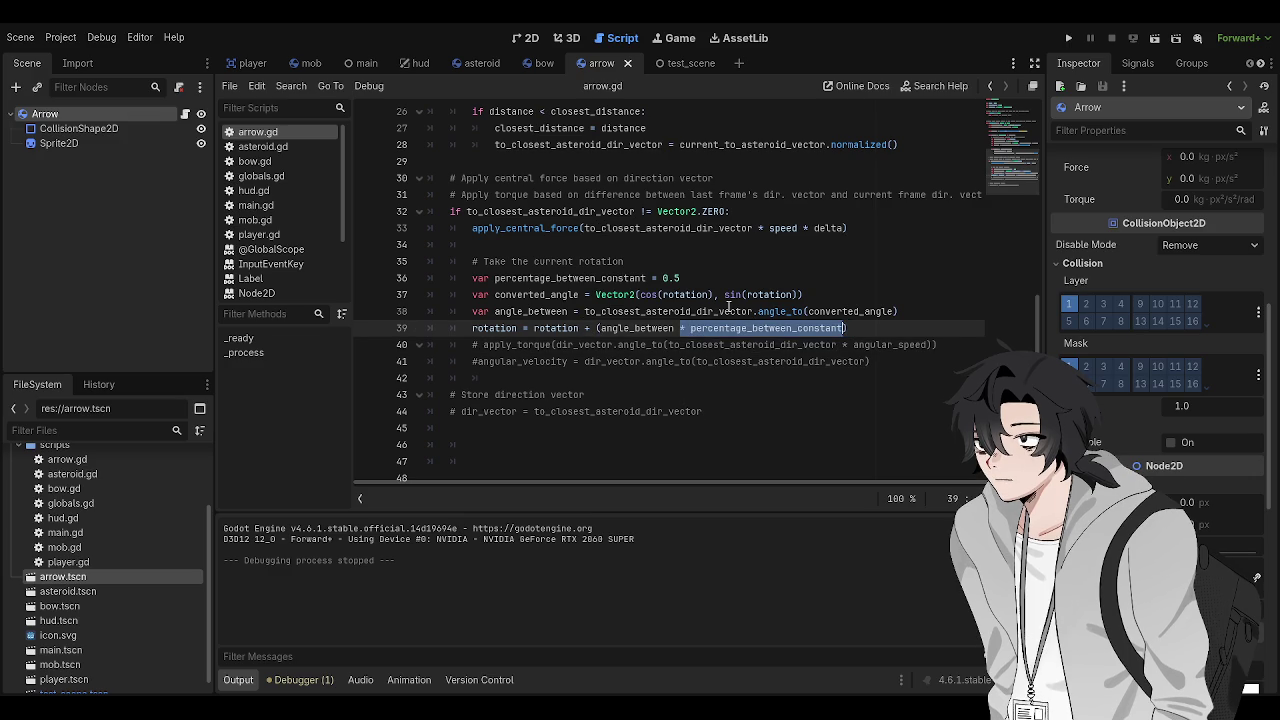
# Delete the percentage_between_constant term and do a quick test run
pyautogui.press('Delete')
pyautogui.press('F5')
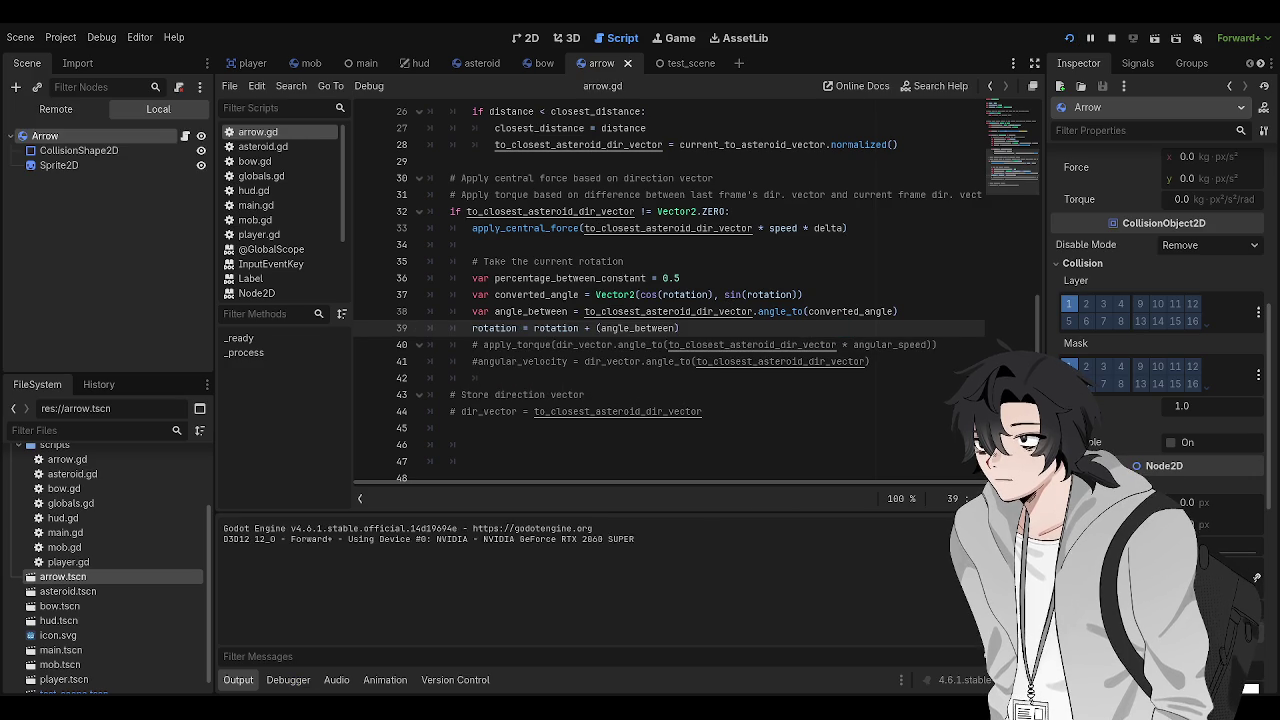
pyautogui.press('F8')
# Change line 39 to rotation = angle_between, then test-run the game and stop it
pyautogui.click(692, 330)
pyautogui.hotkey('ctrl', 'BackSpace')
pyautogui.hotkey('ctrl', 'BackSpace')
pyautogui.hotkey('ctrl', 'BackSpace')
pyautogui.write('angle_betwen')
pyautogui.press('F5')
pyautogui.press('F5')
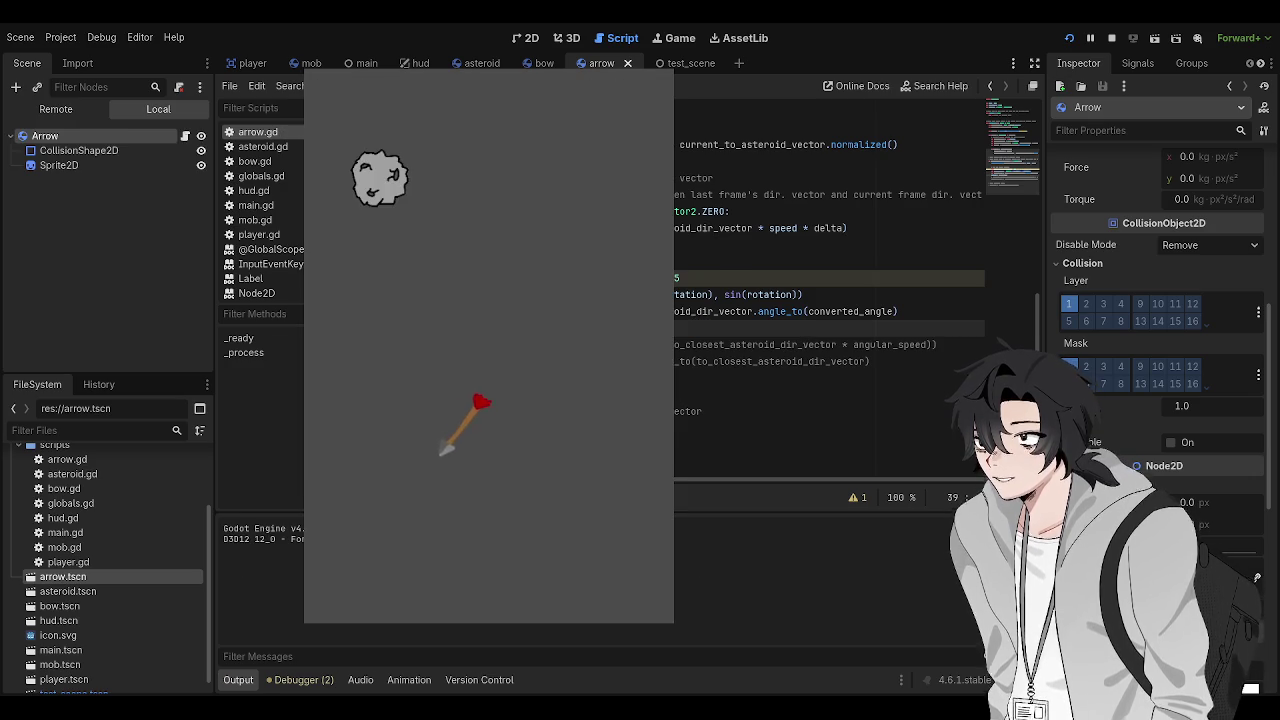
pyautogui.click(789, 53)
pyautogui.press('F8')
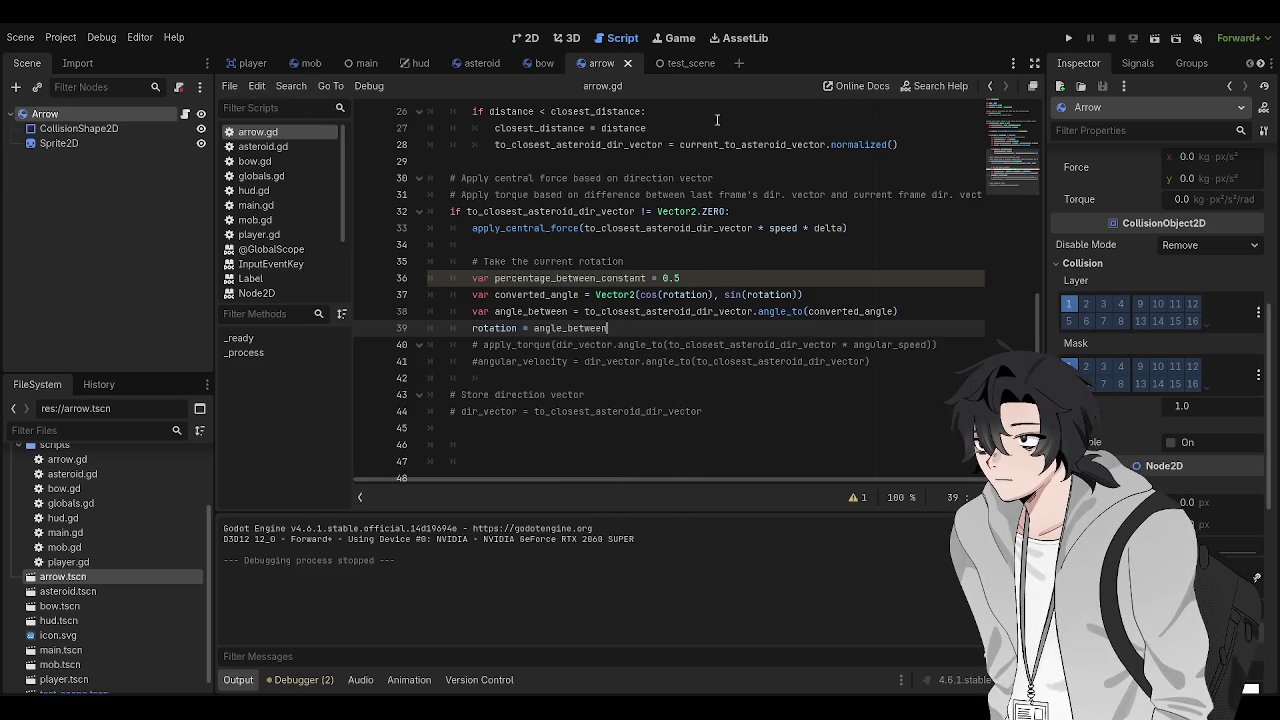
pyautogui.click(540, 362)
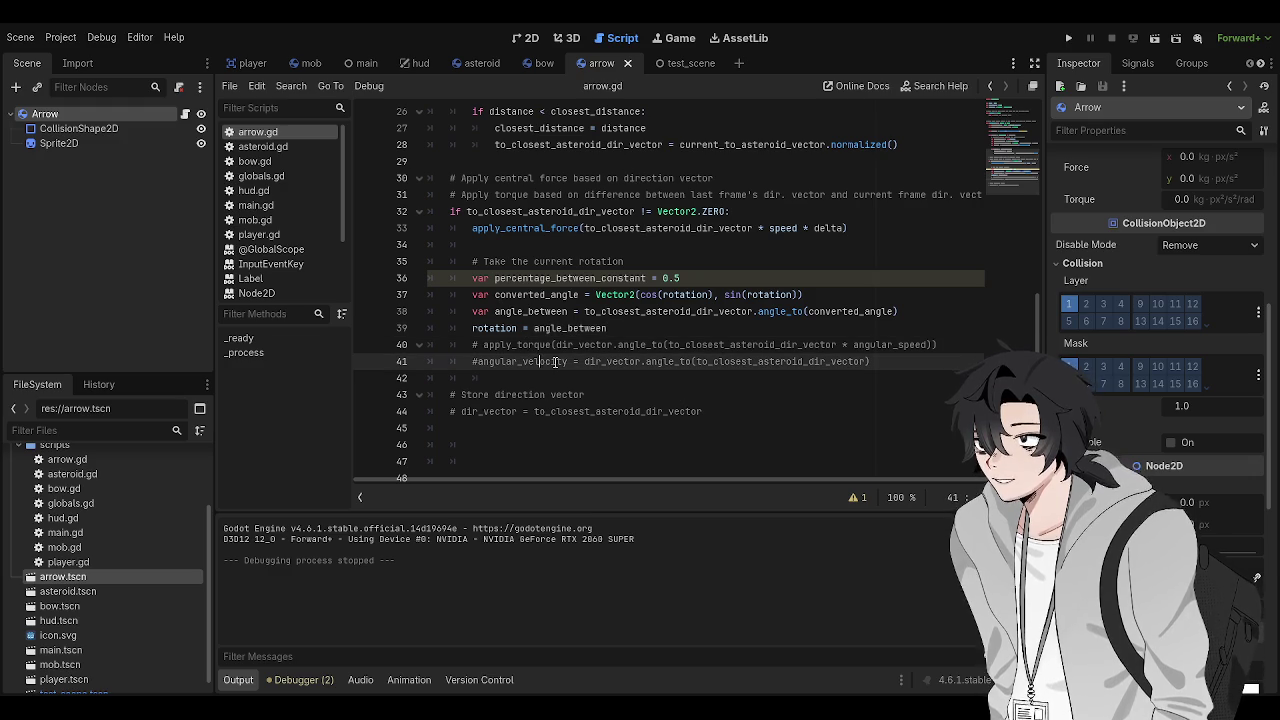
pyautogui.click(681, 327)
pyautogui.hotkey('ctrl', 's')
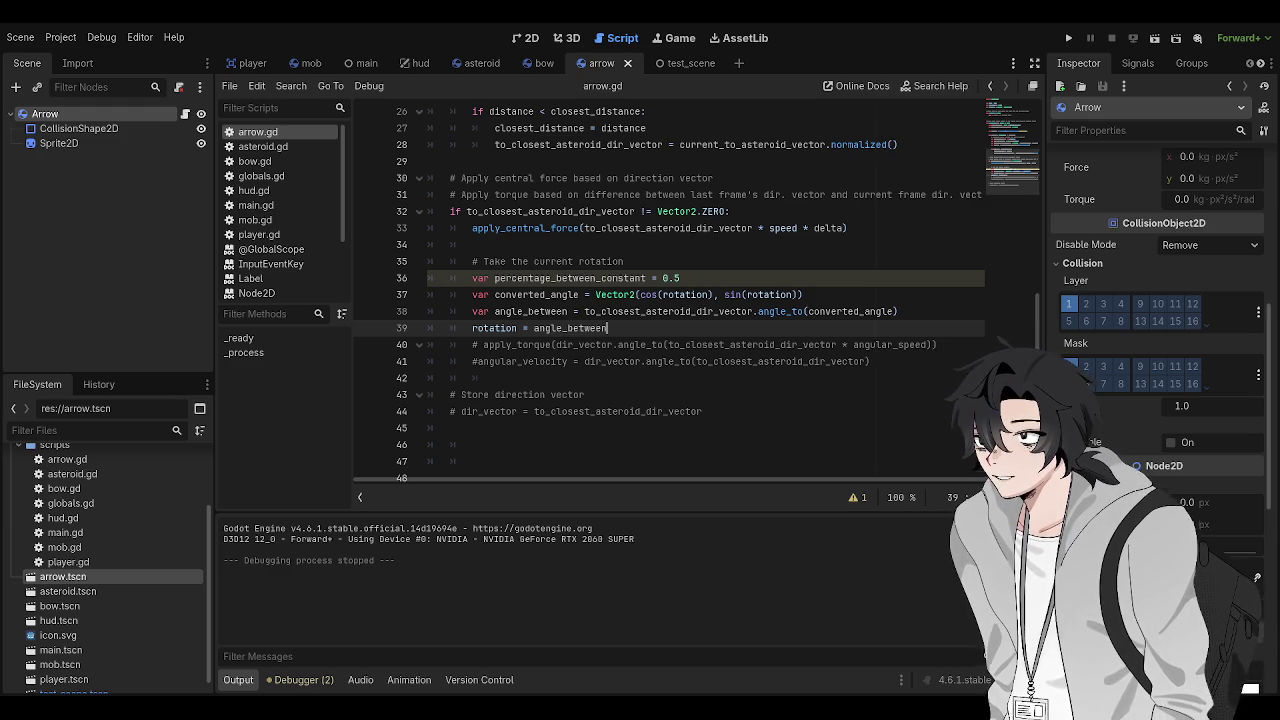
pyautogui.scroll(3, 677, 308)
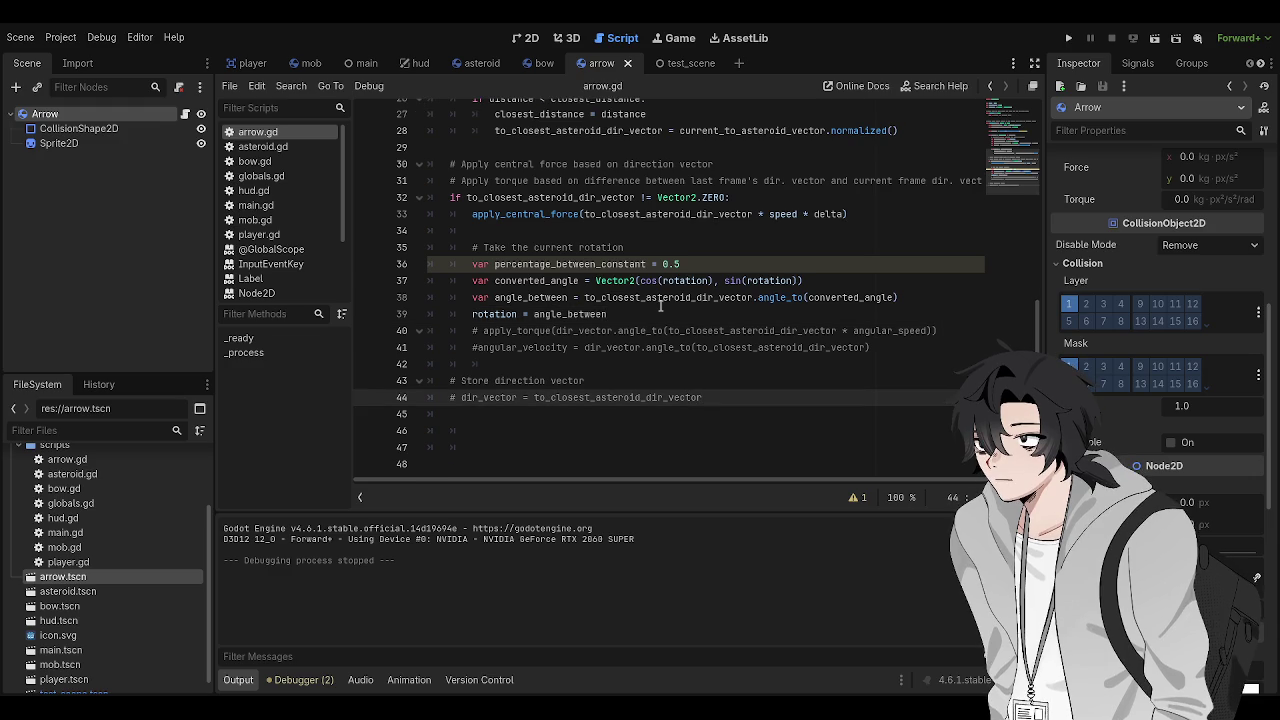
# Review the asteroid lookup and closest-asteroid loop in _process, save arrow.gd, and switch to the browser
pyautogui.scroll(4, 677, 308)
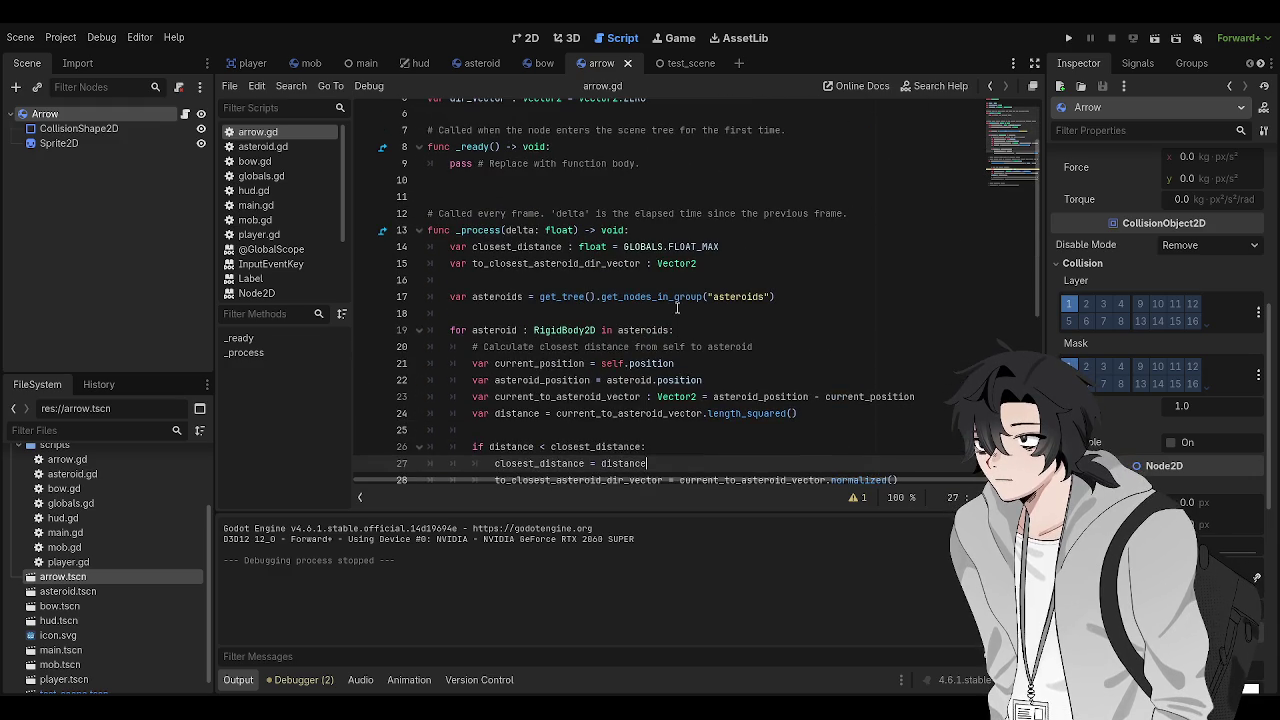
pyautogui.click(683, 292)
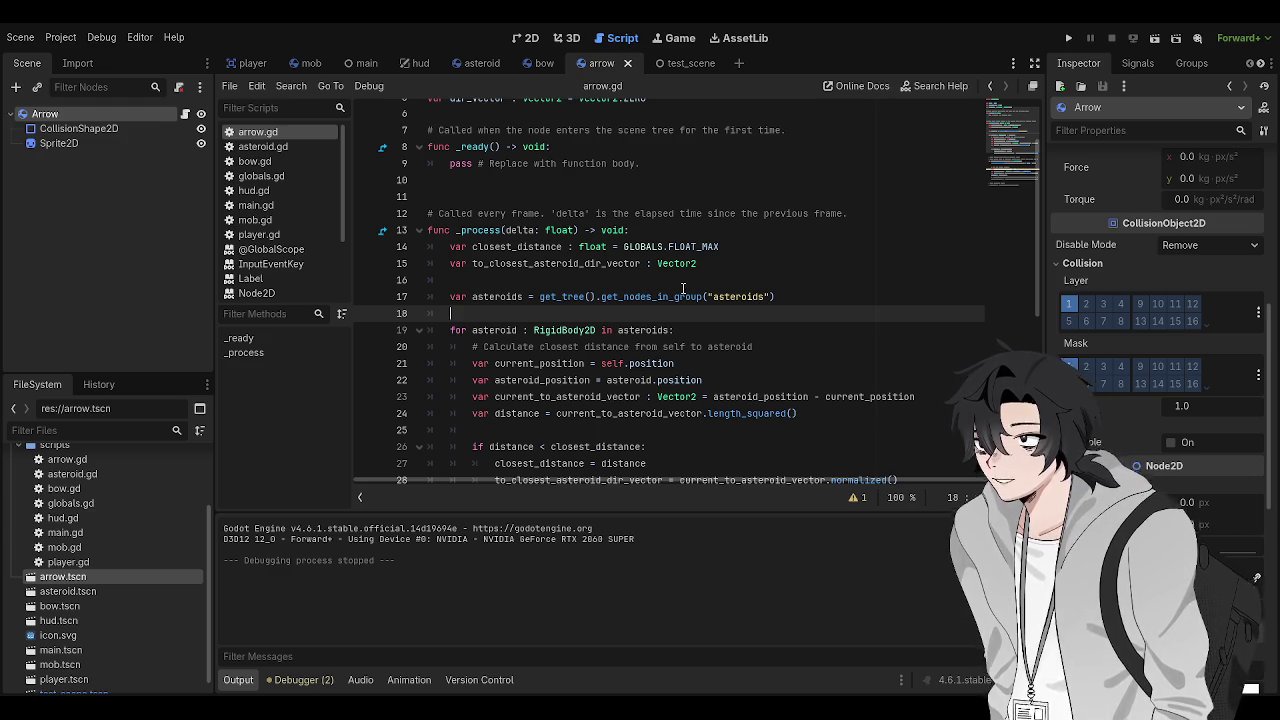
pyautogui.scroll(-4, 683, 300)
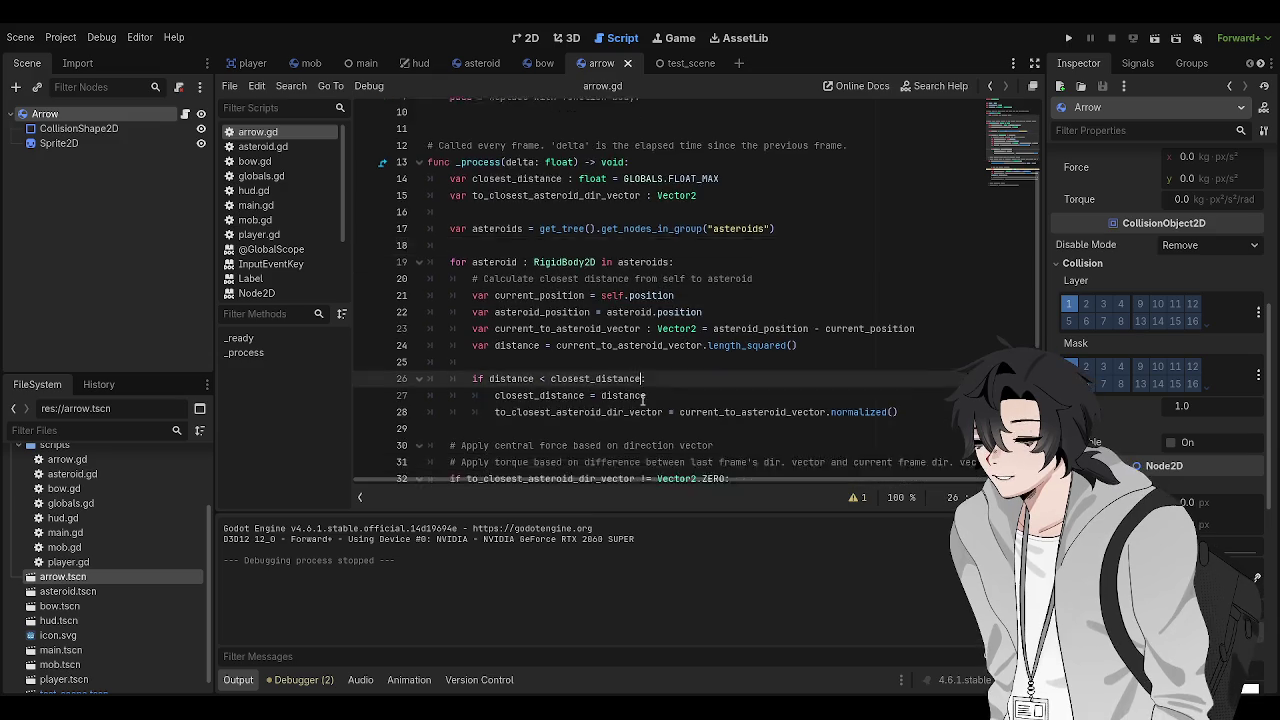
pyautogui.click(646, 399)
pyautogui.scroll(-3, 675, 383)
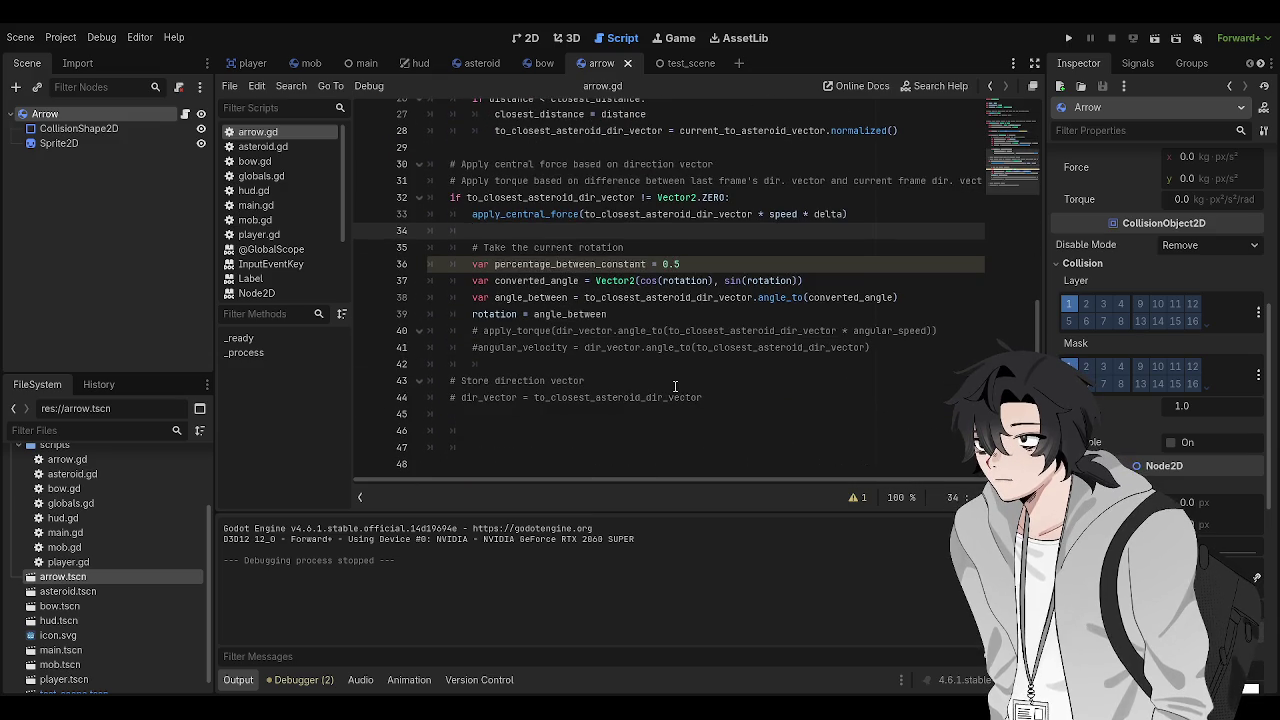
pyautogui.click(697, 370)
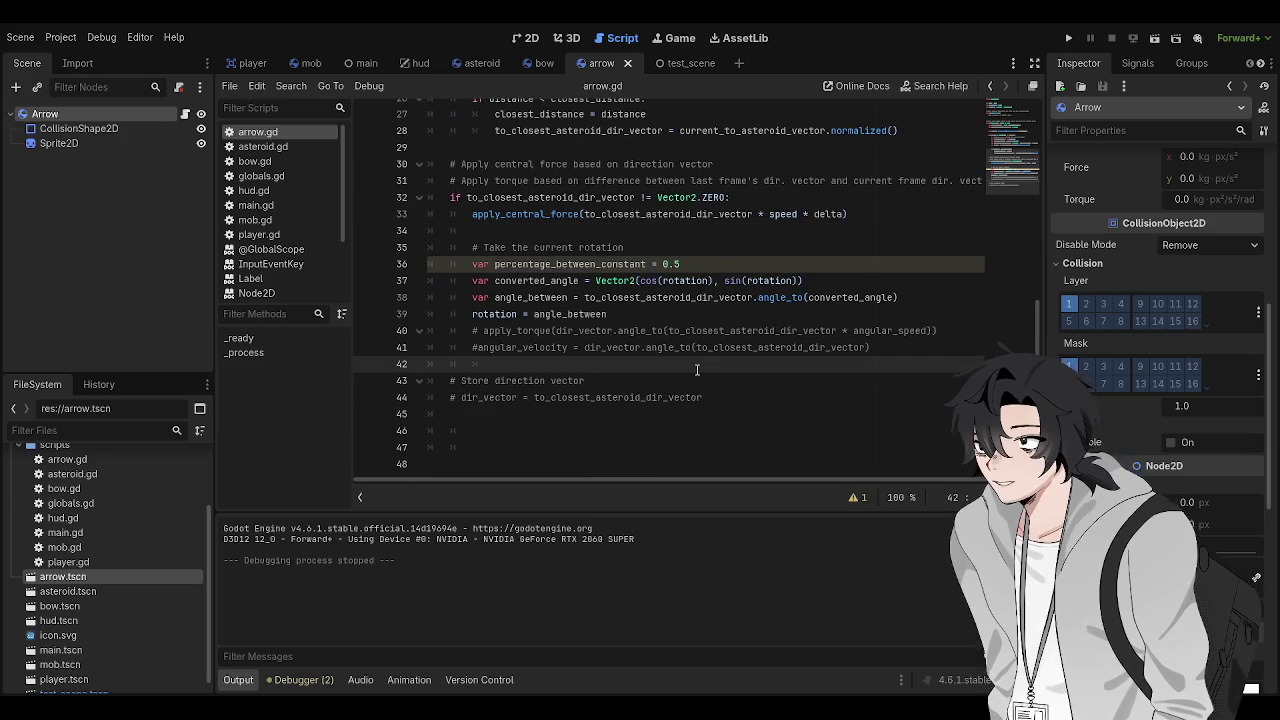
pyautogui.hotkey('ctrl', 's')
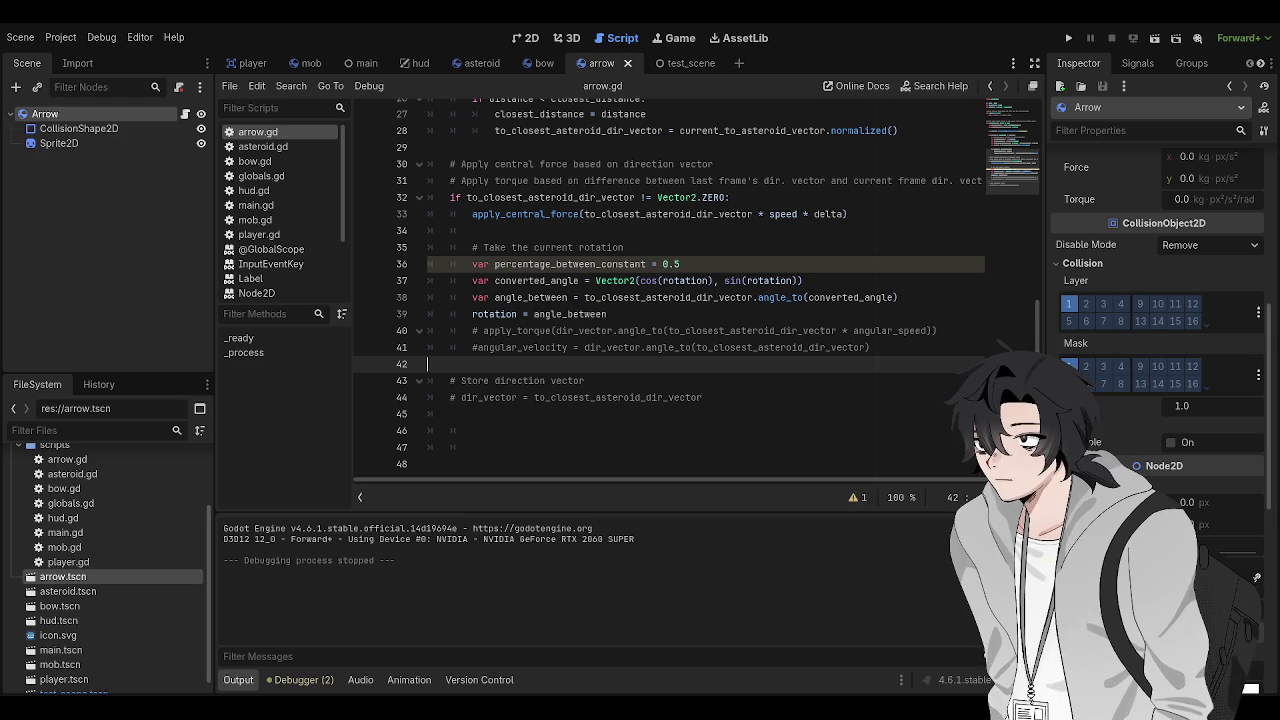
pyautogui.hotkey('alt', 'Tab')
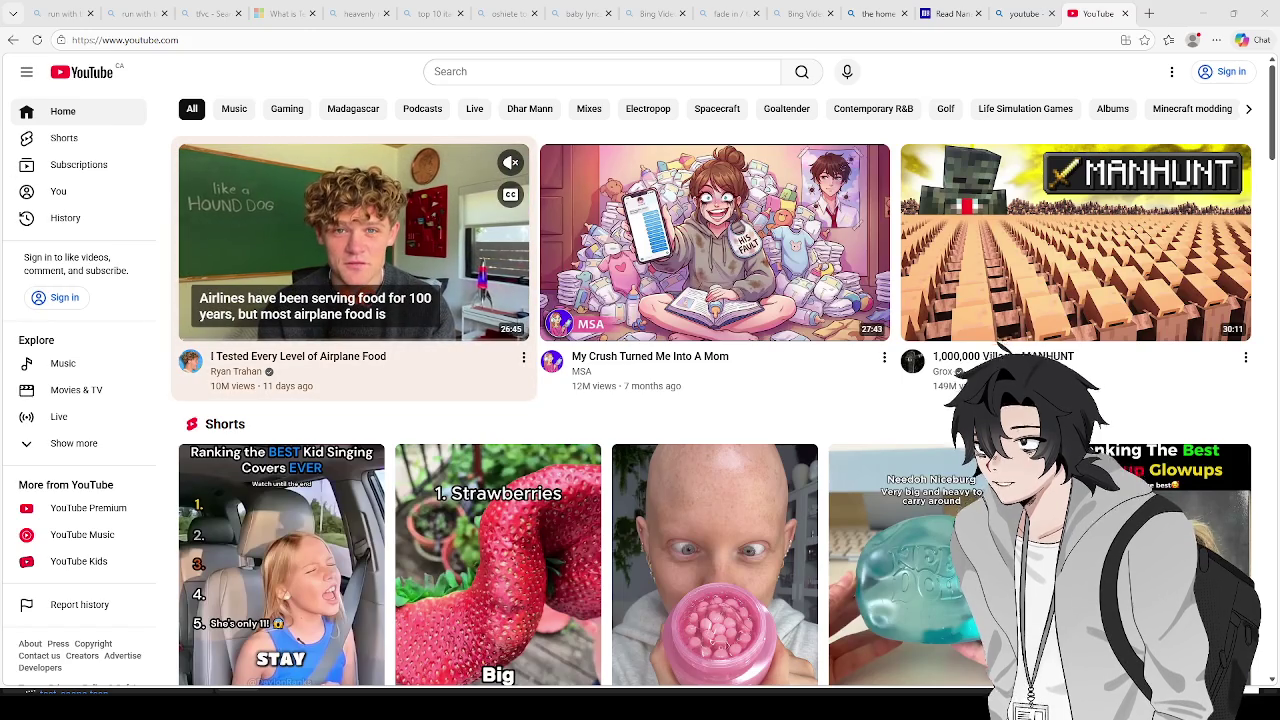
# Start 'I Tested Every Level of Airplane Food', skip the ad, pause it, and return to Godot
pyautogui.click(243, 312)
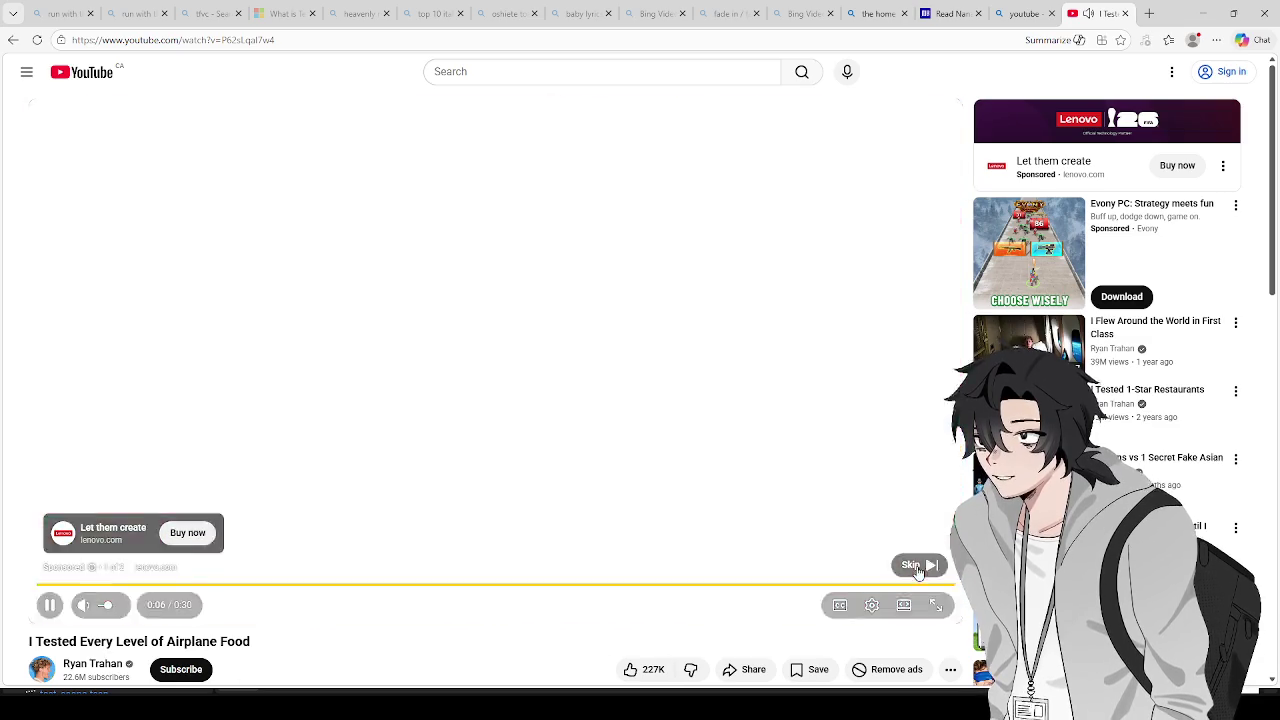
pyautogui.click(908, 563)
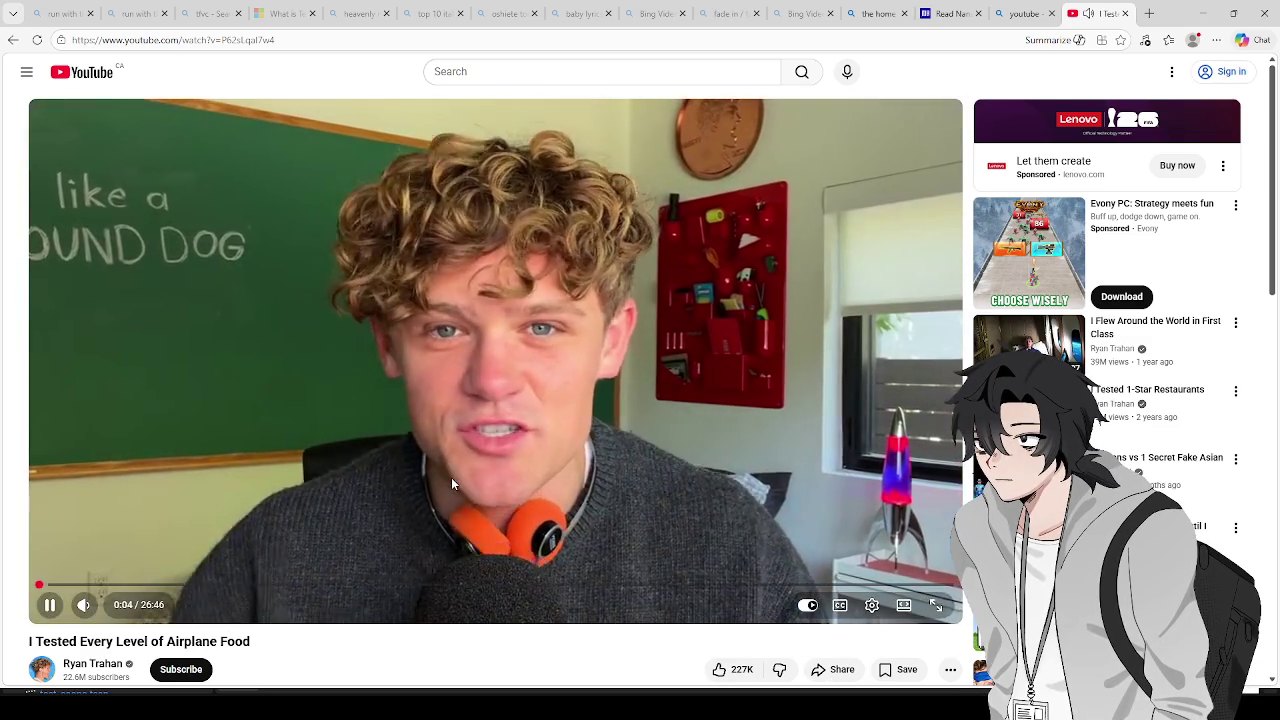
pyautogui.click(451, 484)
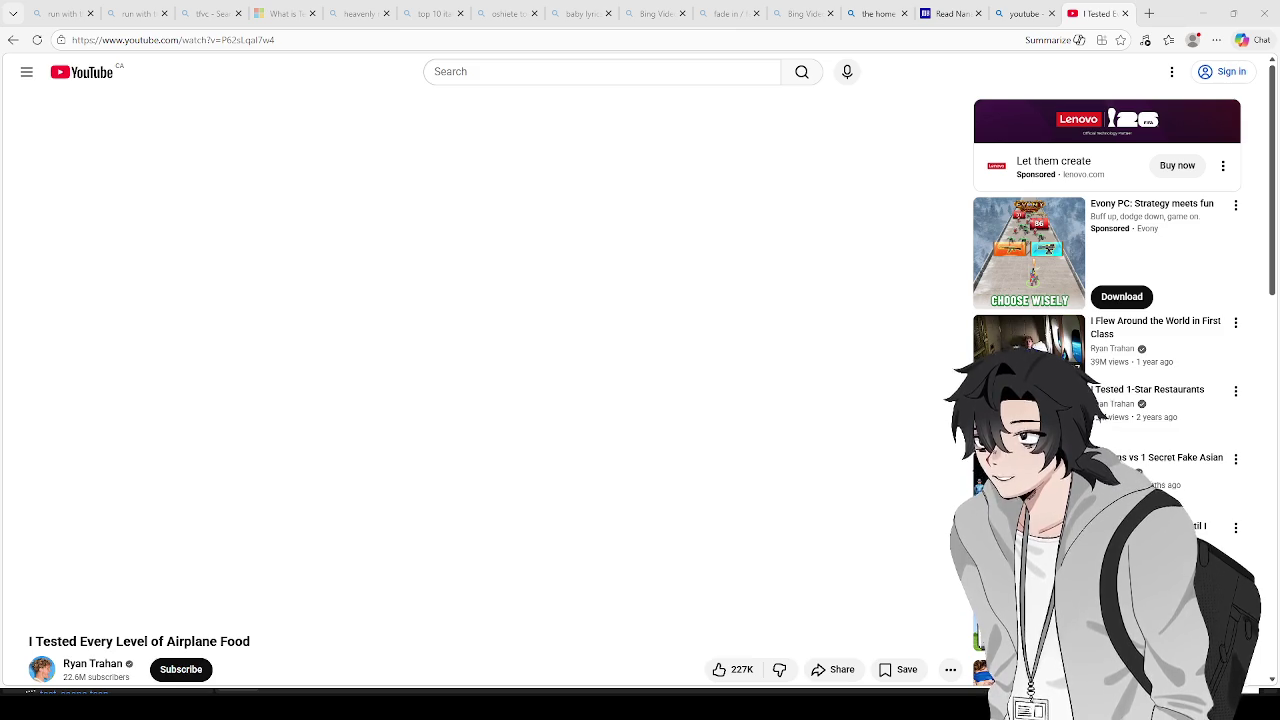
pyautogui.hotkey('alt', 'Tab')
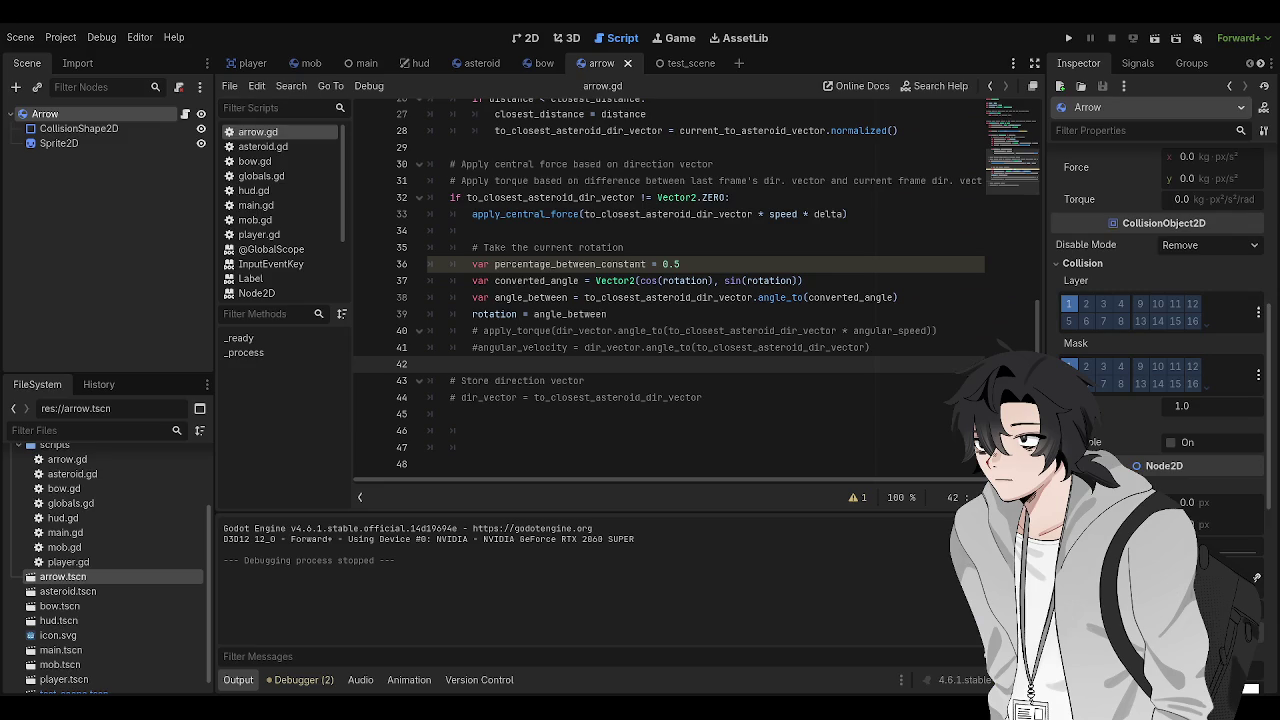
pyautogui.click(695, 316)
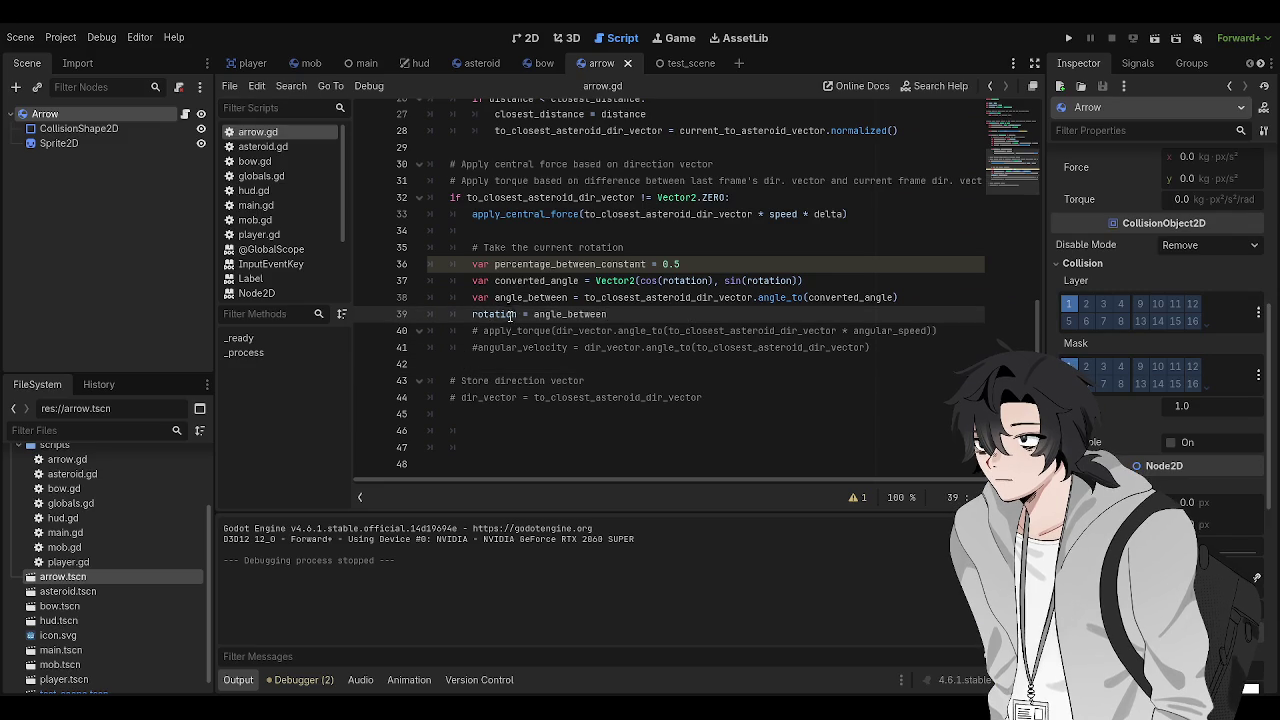
pyautogui.click(770, 298)
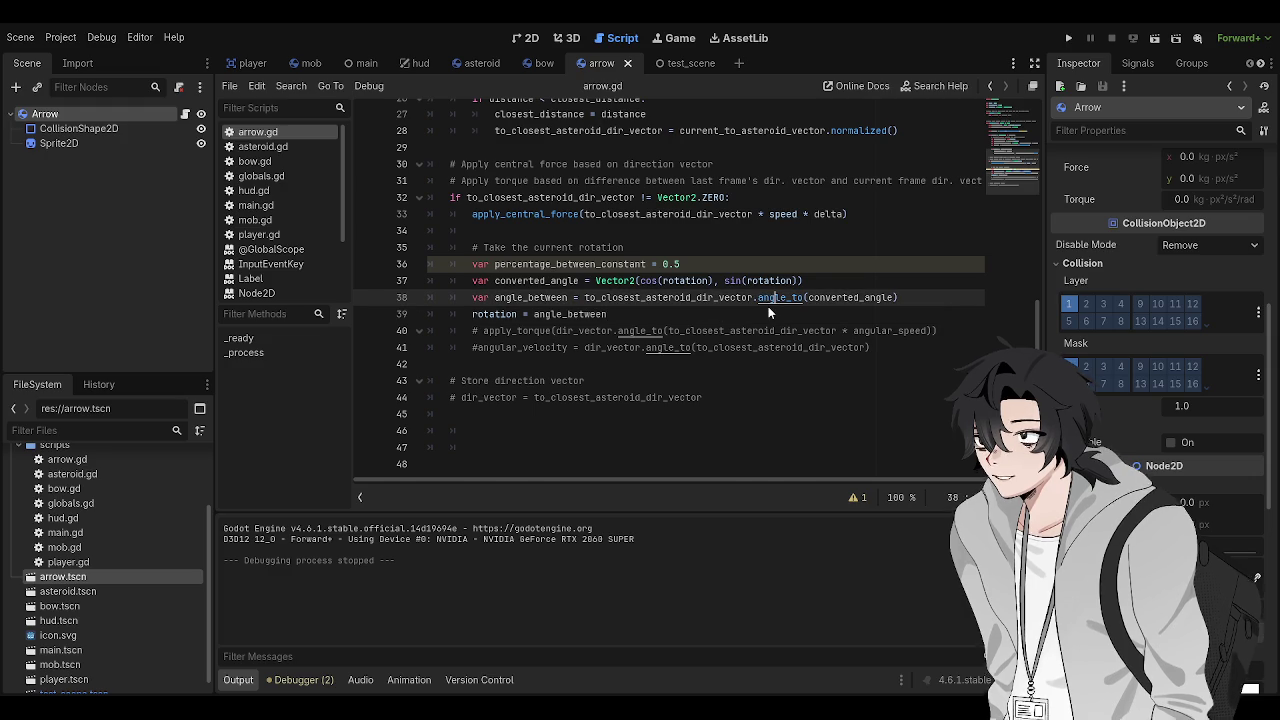
pyautogui.keyDown('ctrl'); pyautogui.click(768, 307); pyautogui.keyUp('ctrl')
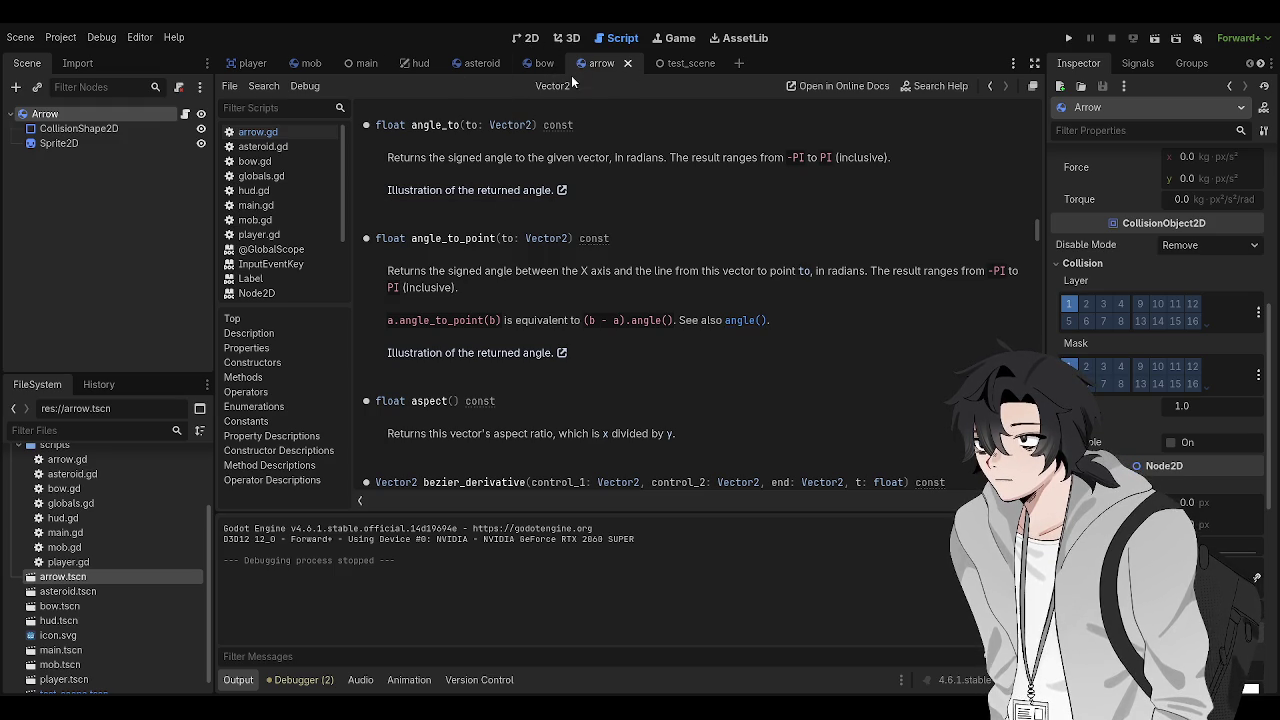
pyautogui.click(258, 132)
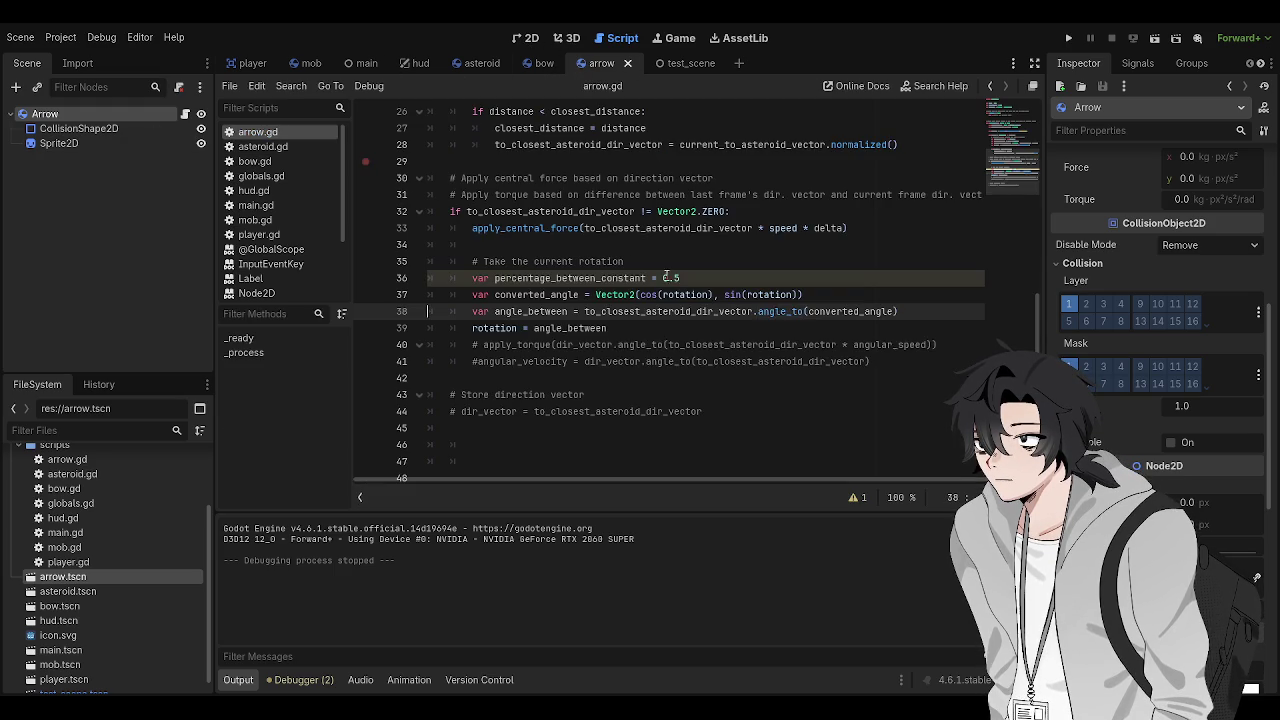
pyautogui.doubleClick(855, 311)
pyautogui.moveTo(494, 294); pyautogui.dragTo(838, 296)
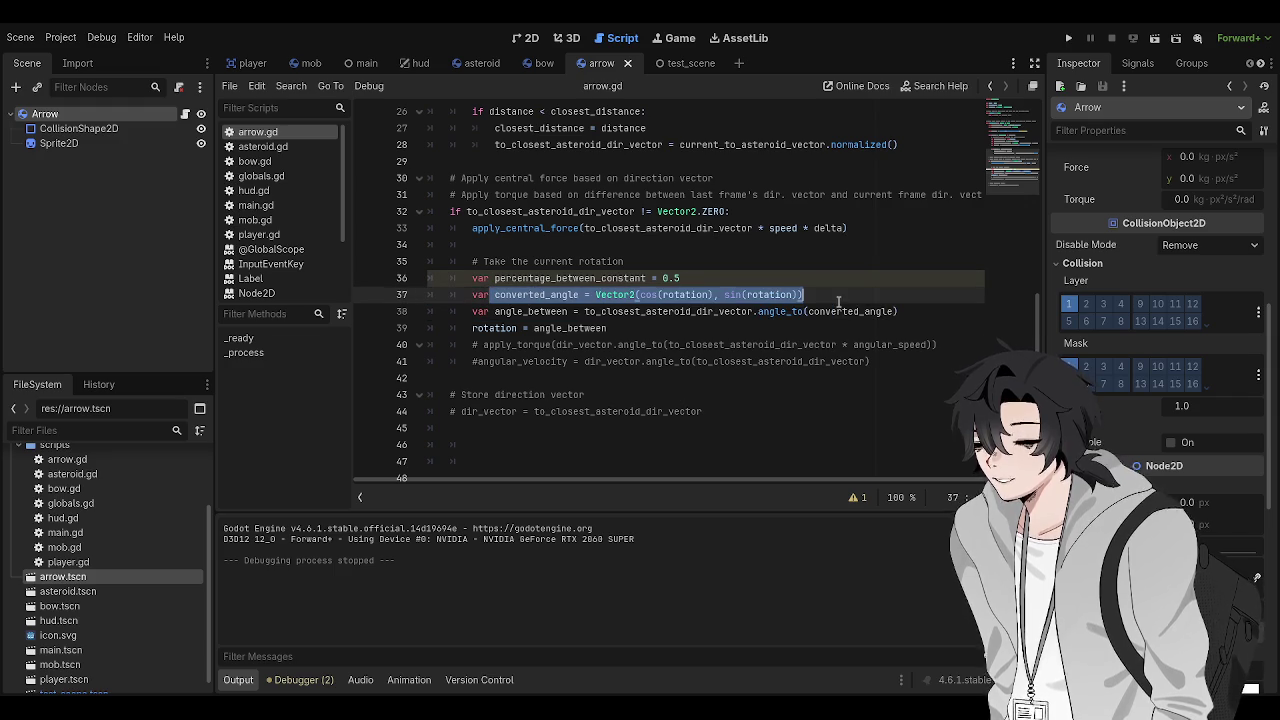
pyautogui.click(838, 296)
pyautogui.doubleClick(855, 311)
pyautogui.moveTo(494, 294)
pyautogui.mouseDown()
pyautogui.moveTo(747, 285)
pyautogui.moveTo(838, 296)
pyautogui.mouseUp()
pyautogui.click(838, 296)
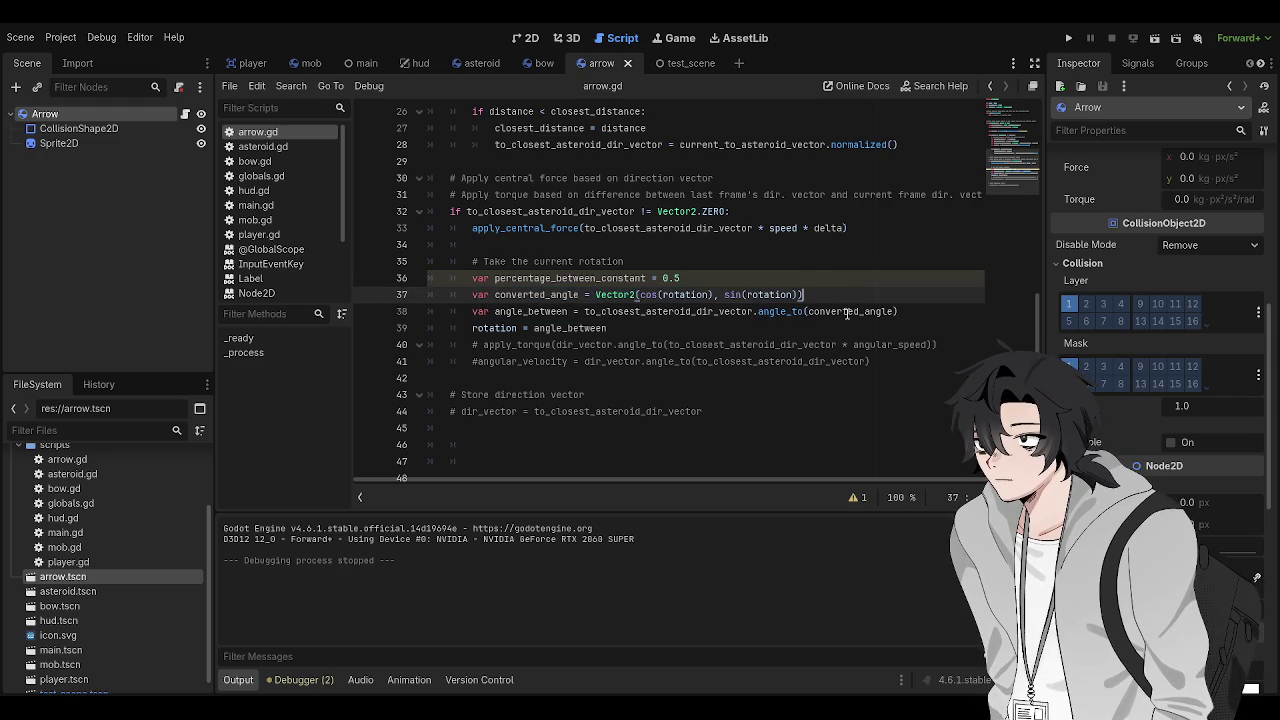
pyautogui.doubleClick(847, 311)
pyautogui.click(845, 311)
pyautogui.doubleClick(840, 312)
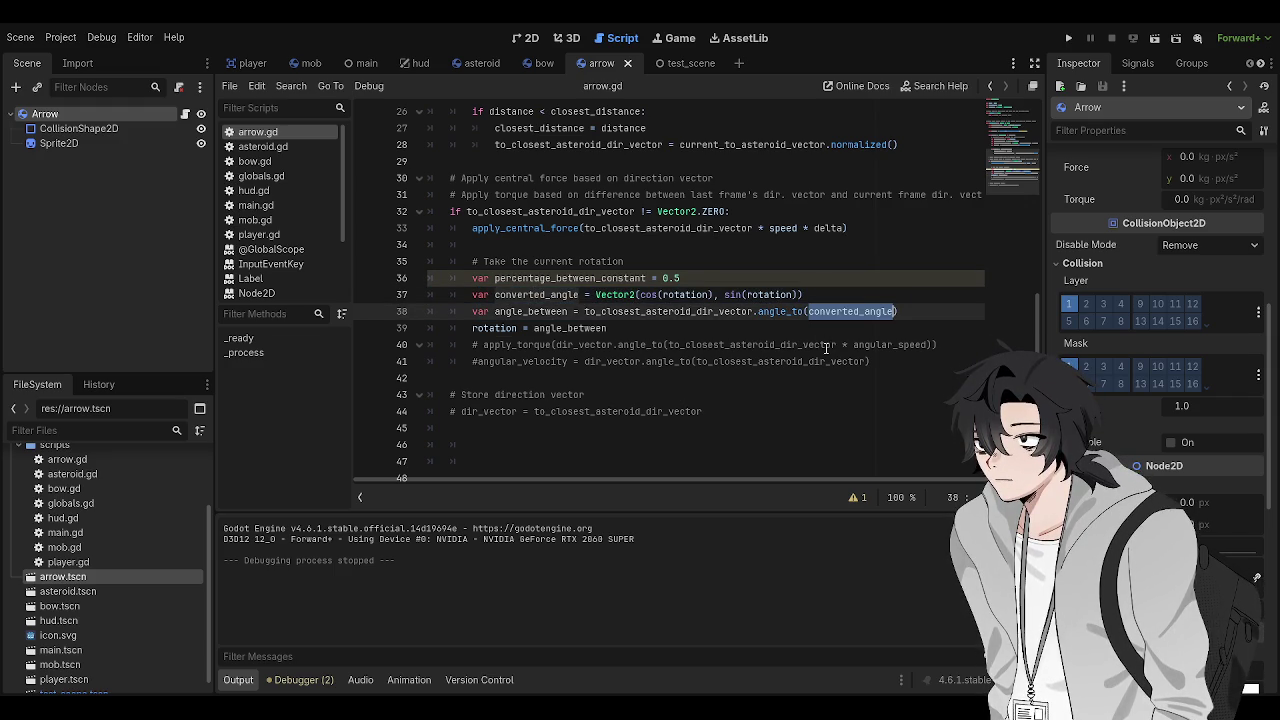
pyautogui.click(766, 294)
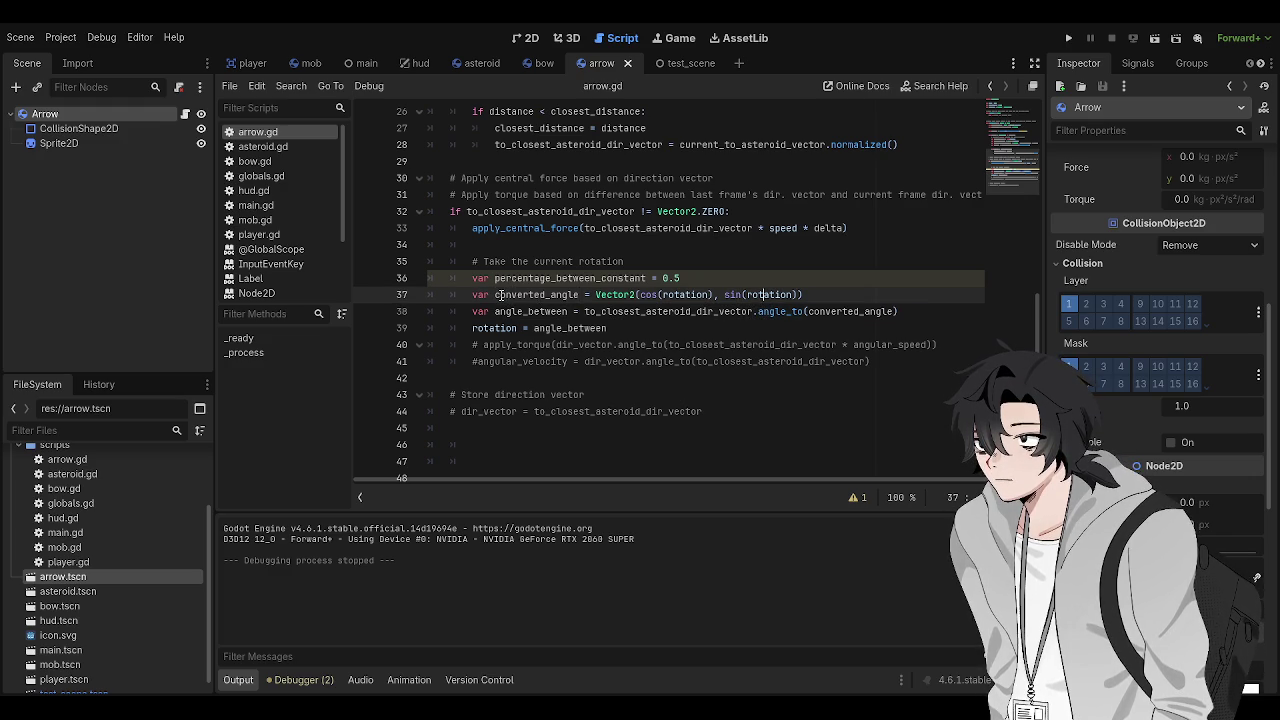
pyautogui.click(714, 323)
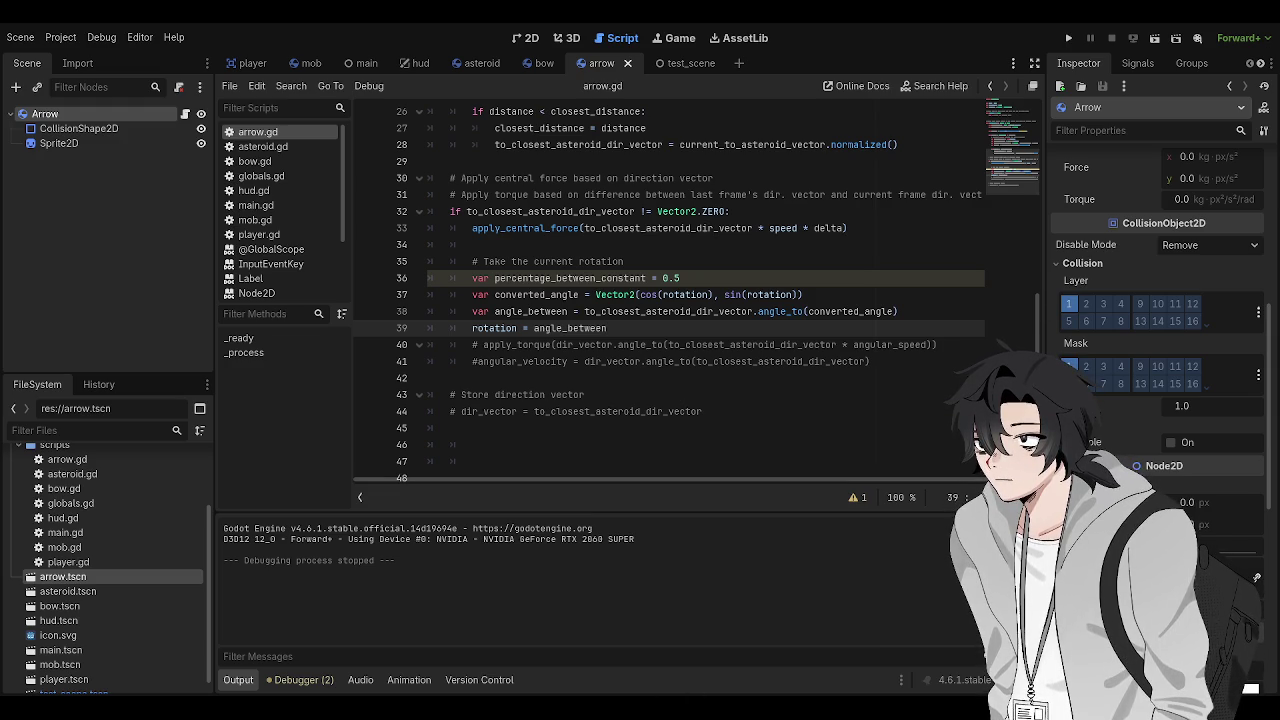
pyautogui.click(758, 366)
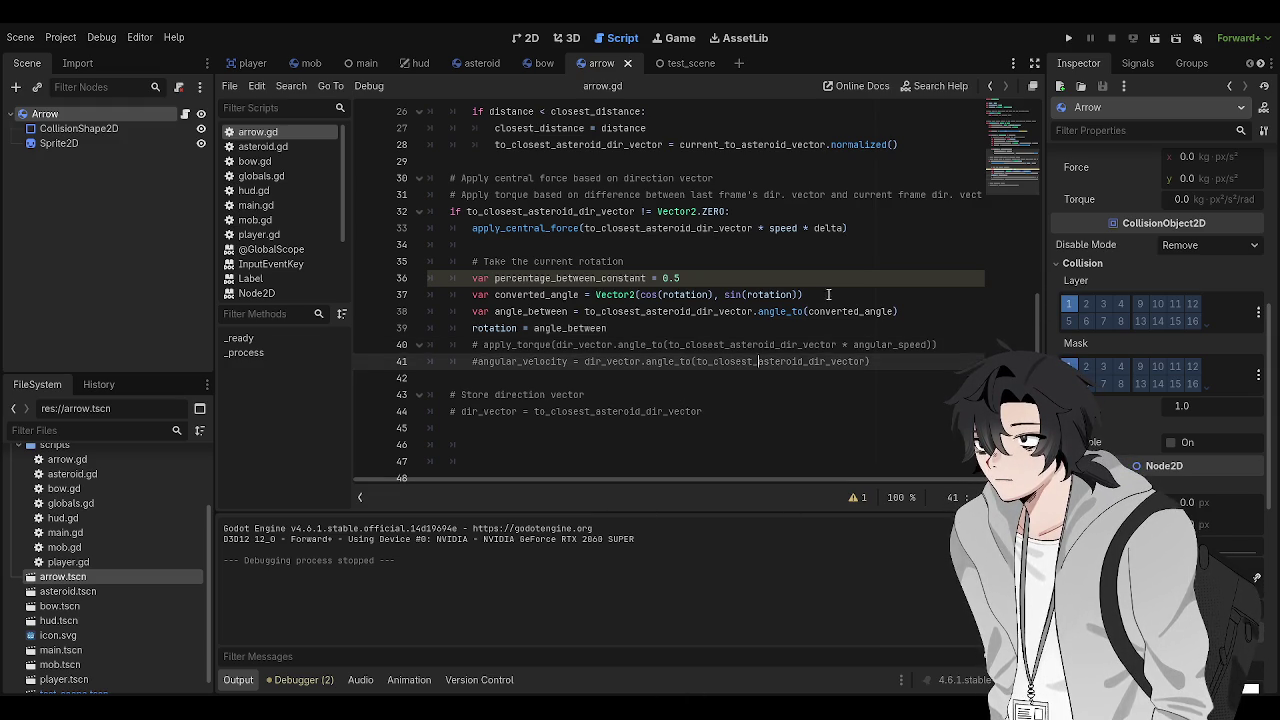
# Paste the torque-steering code below line 33 and indent it one level
pyautogui.click(801, 228)
pyautogui.press('Down')
pyautogui.press('Return')
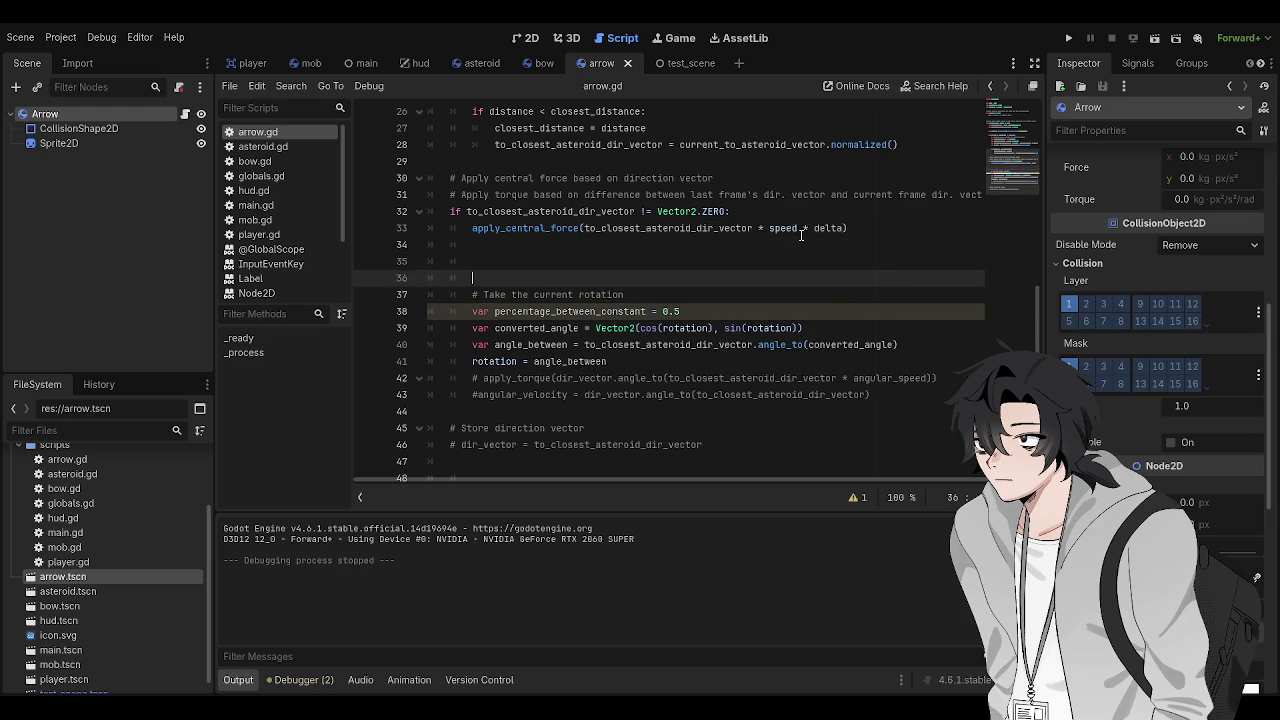
pyautogui.write('direction the body is currently facing var forward = Vector2.RIGHT.rotated(rotation)  direction toward asteroid var target_dir = to_closest_asteroid_dir_vector.normalized()  signed angle from current facing to target var angle_diff = forward.angle_to(target_dir)  torque strength apply_torque(angle_diff * angular_speed)')
pyautogui.hotkey('shift', 'Up')
pyautogui.hotkey('shift', 'Up')
pyautogui.hotkey('shift', 'Up')
pyautogui.hotkey('shift', 'Up')
pyautogui.hotkey('shift', 'Up')
pyautogui.hotkey('shift', 'Up')
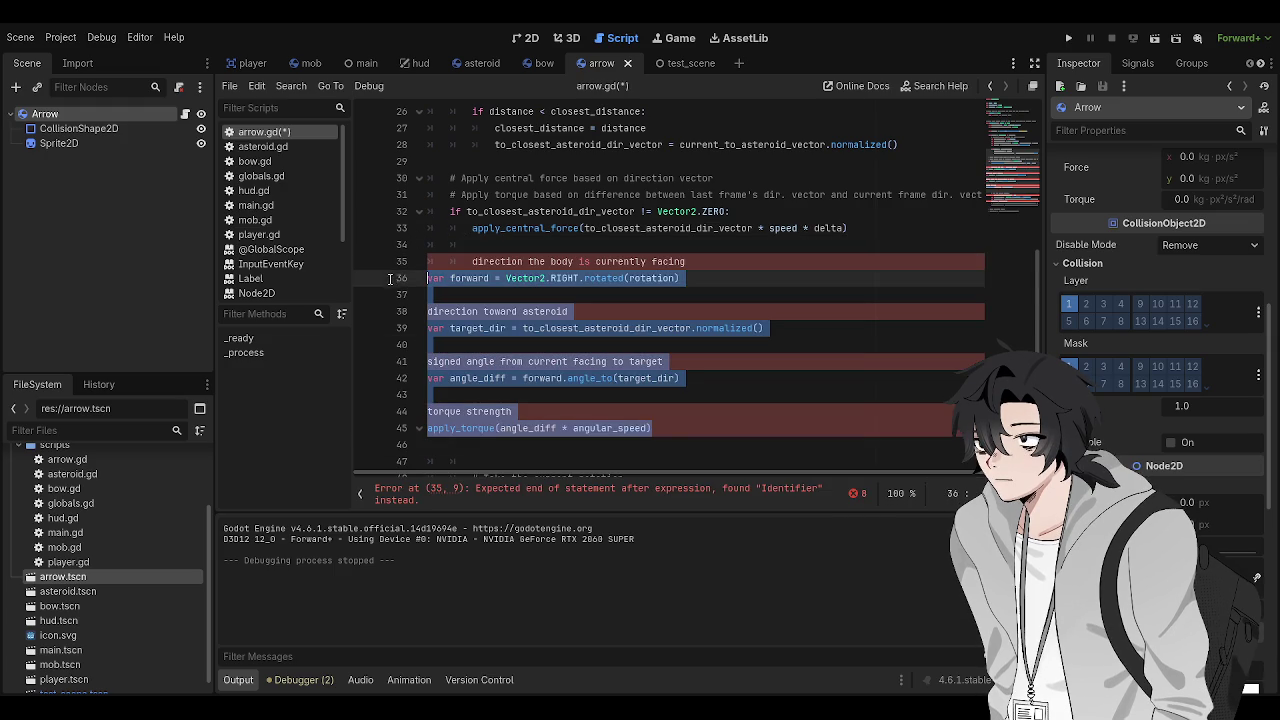
pyautogui.press('Tab')
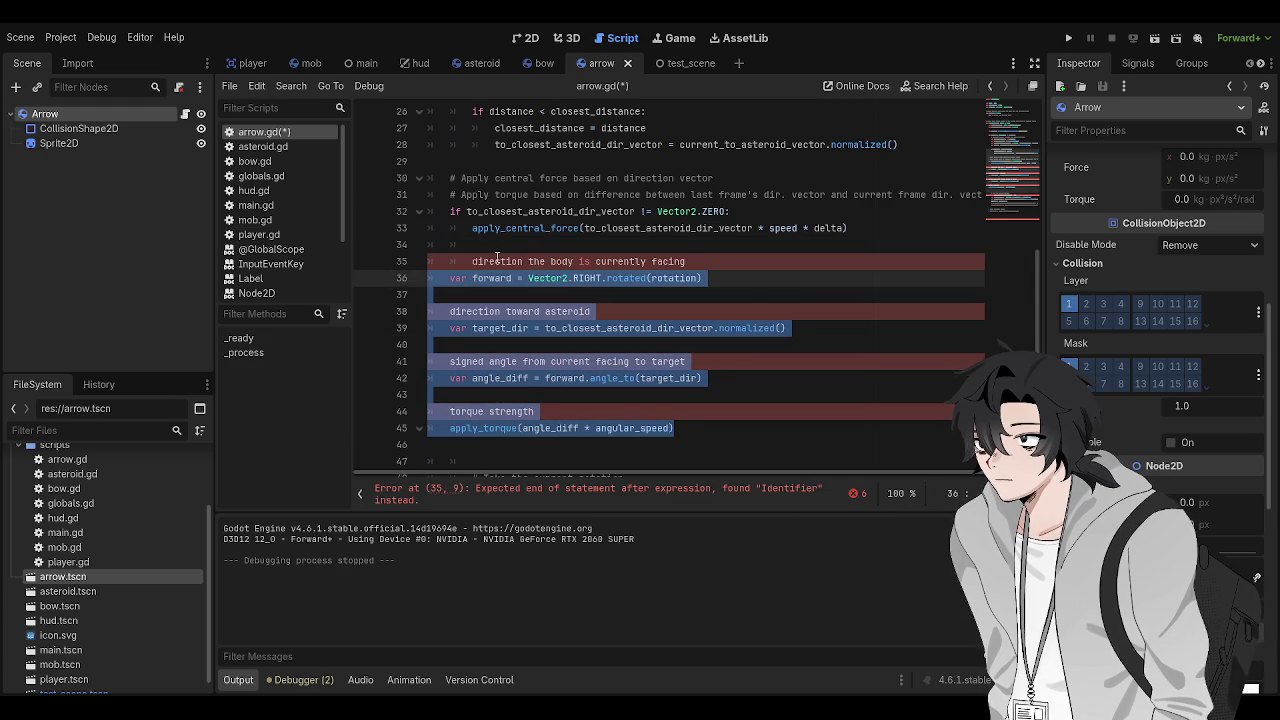
# Turn the four label lines of the pasted block into # comments
pyautogui.click(580, 228)
pyautogui.press('Down')
pyautogui.press('Down')
pyautogui.press('Home')
pyautogui.press('BackSpace')
pyautogui.write('#')
pyautogui.press('Down')
pyautogui.press('Down')
pyautogui.press('Down')
pyautogui.press('Home')
pyautogui.write('#')
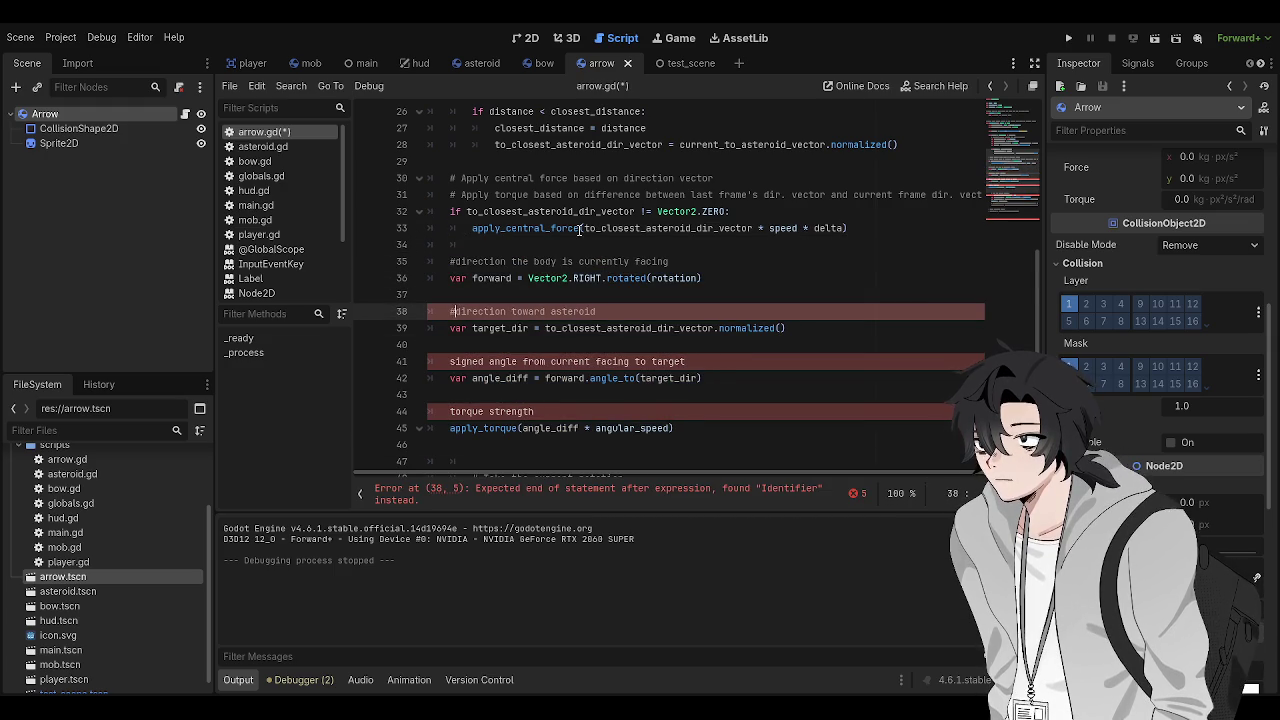
pyautogui.press('Down')
pyautogui.press('Down')
pyautogui.press('Down')
pyautogui.press('Home')
pyautogui.write('#')
pyautogui.press('Down')
pyautogui.press('Down')
pyautogui.press('Down')
pyautogui.press('Home')
pyautogui.write('#')
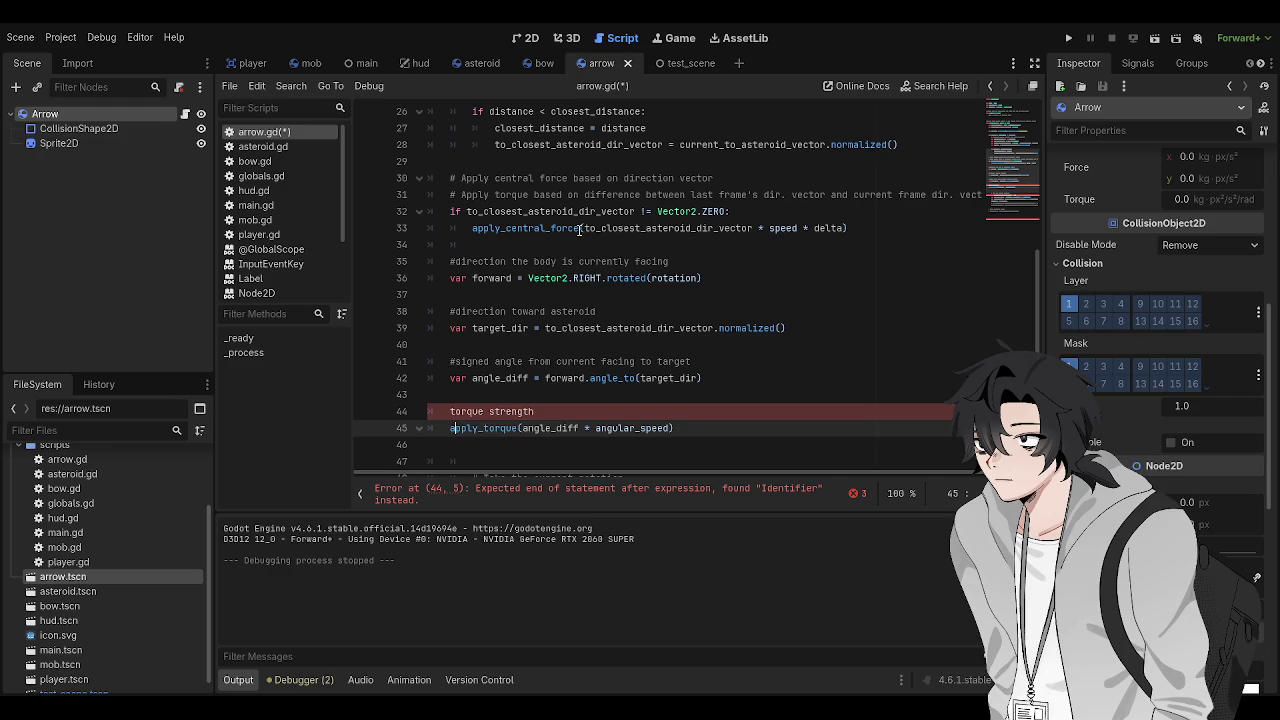
# Inspect RIGHT and rotation in the forward direction line
pyautogui.doubleClick(587, 278)
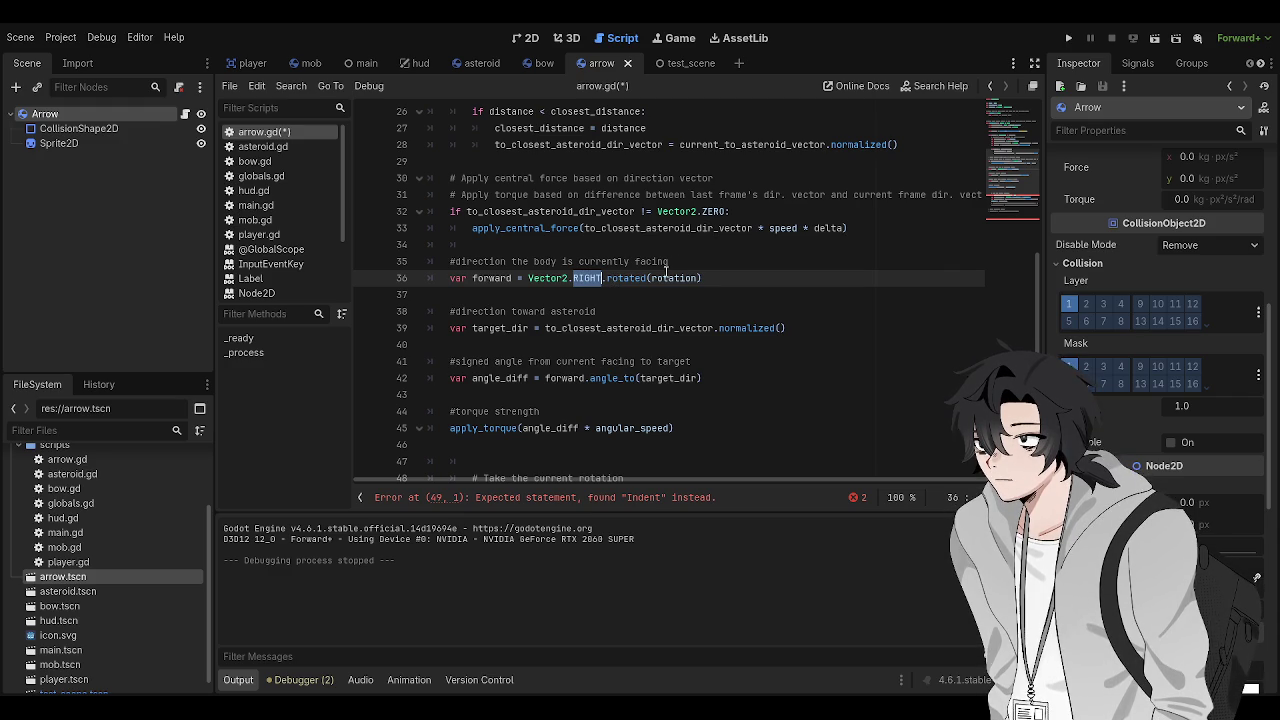
pyautogui.doubleClick(675, 278)
pyautogui.scroll(-1, 617, 340)
pyautogui.scroll(-3, 617, 340)
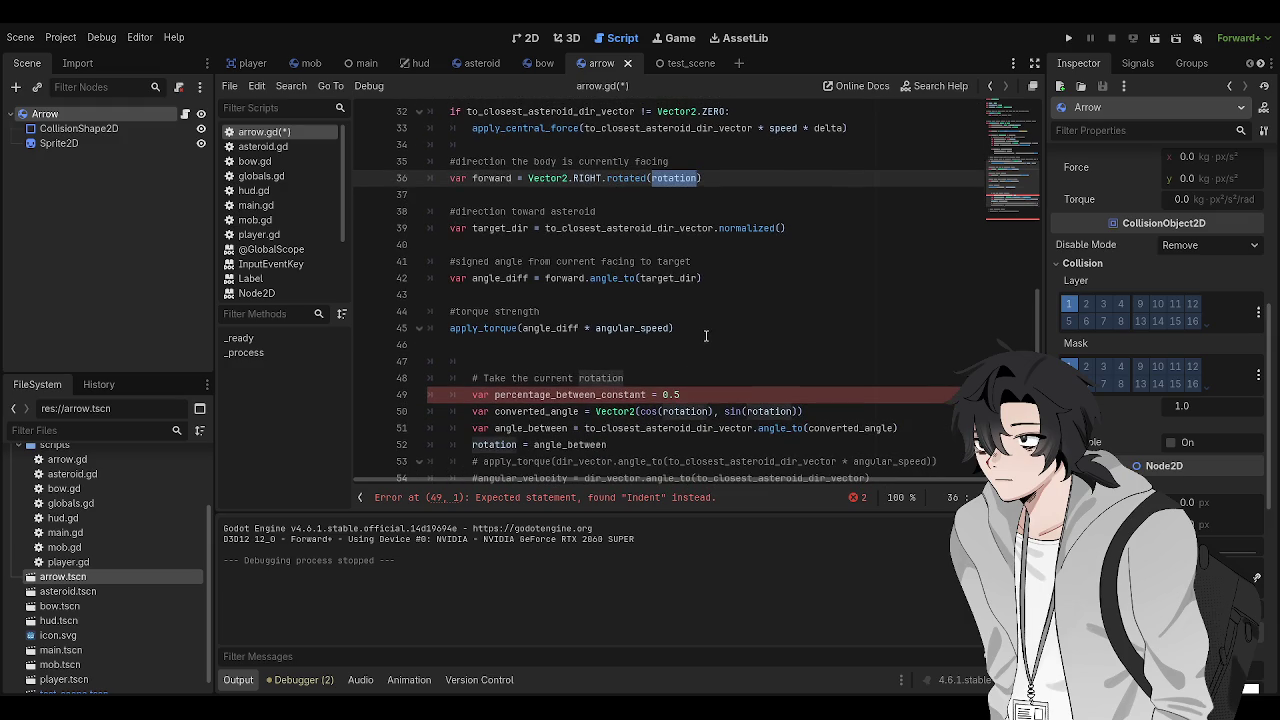
# Comment out the apply_torque, angle_diff, target_dir and forward lines with Ctrl+K
pyautogui.click(701, 327)
pyautogui.press('Home')
pyautogui.hotkey('ctrl', 'k')
pyautogui.press('Up')
pyautogui.press('Up')
pyautogui.press('Up')
pyautogui.hotkey('ctrl', 'k')
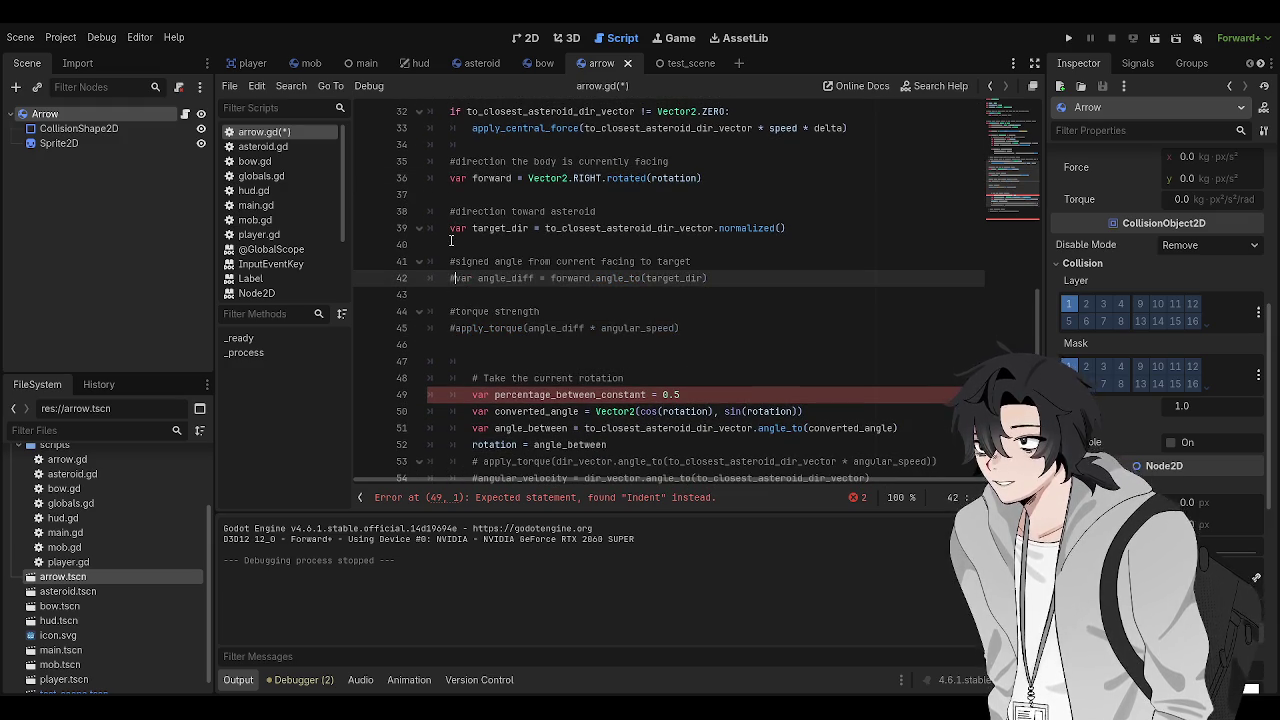
pyautogui.press('Up')
pyautogui.press('Up')
pyautogui.press('Up')
pyautogui.hotkey('ctrl', 'k')
pyautogui.press('Up')
pyautogui.press('Up')
pyautogui.press('Up')
pyautogui.hotkey('ctrl', 'k')
pyautogui.press('Down')
pyautogui.press('Down')
pyautogui.press('Down')
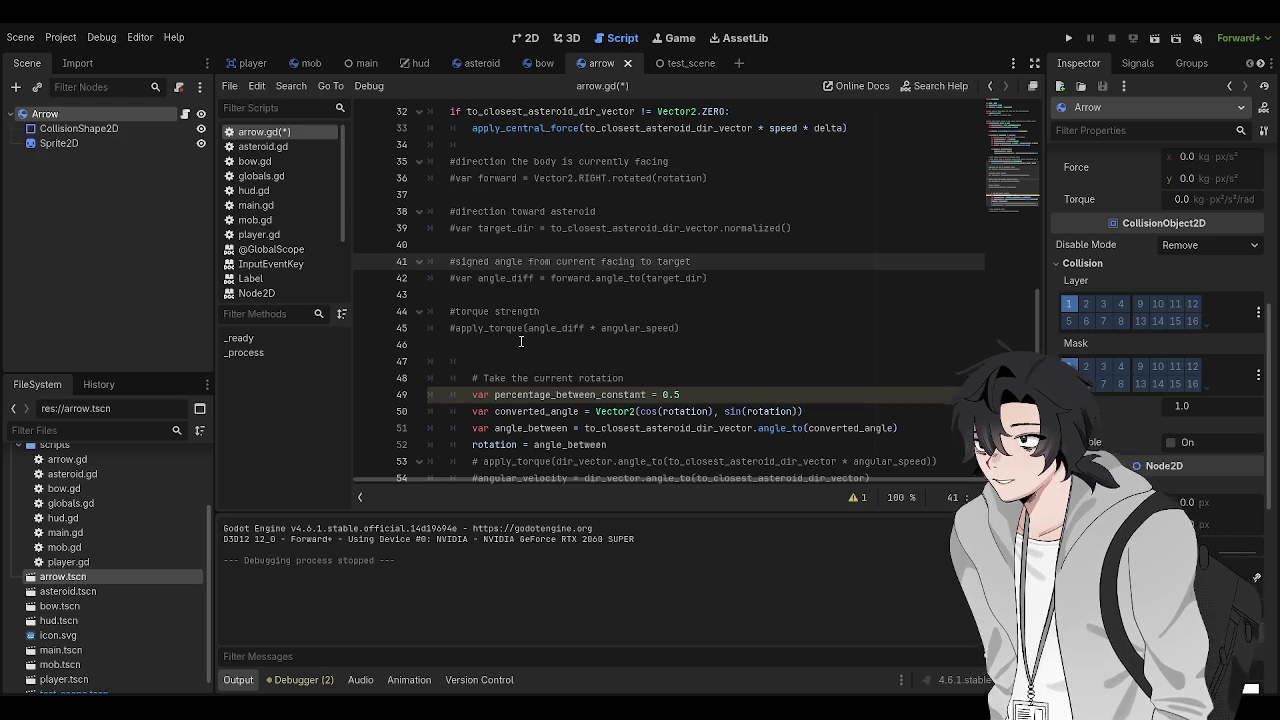
pyautogui.click(490, 361)
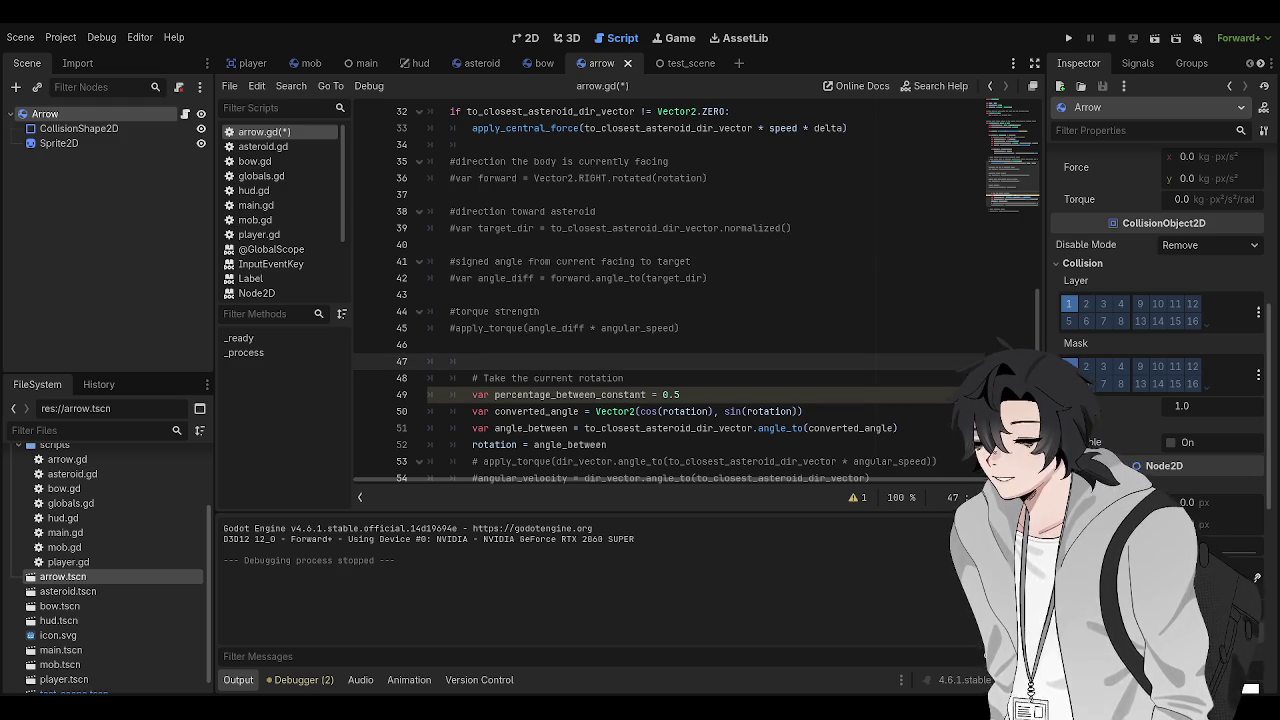
pyautogui.click(629, 280)
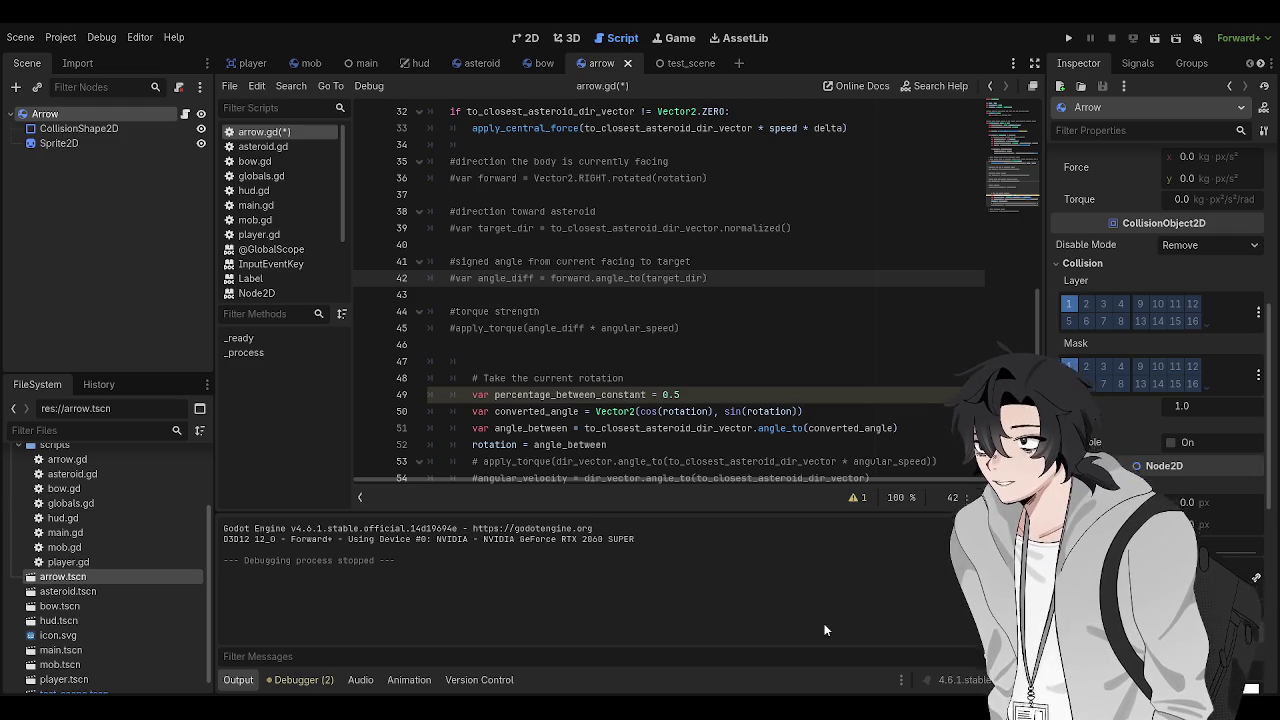
pyautogui.scroll(1, 726, 377)
pyautogui.click(726, 378)
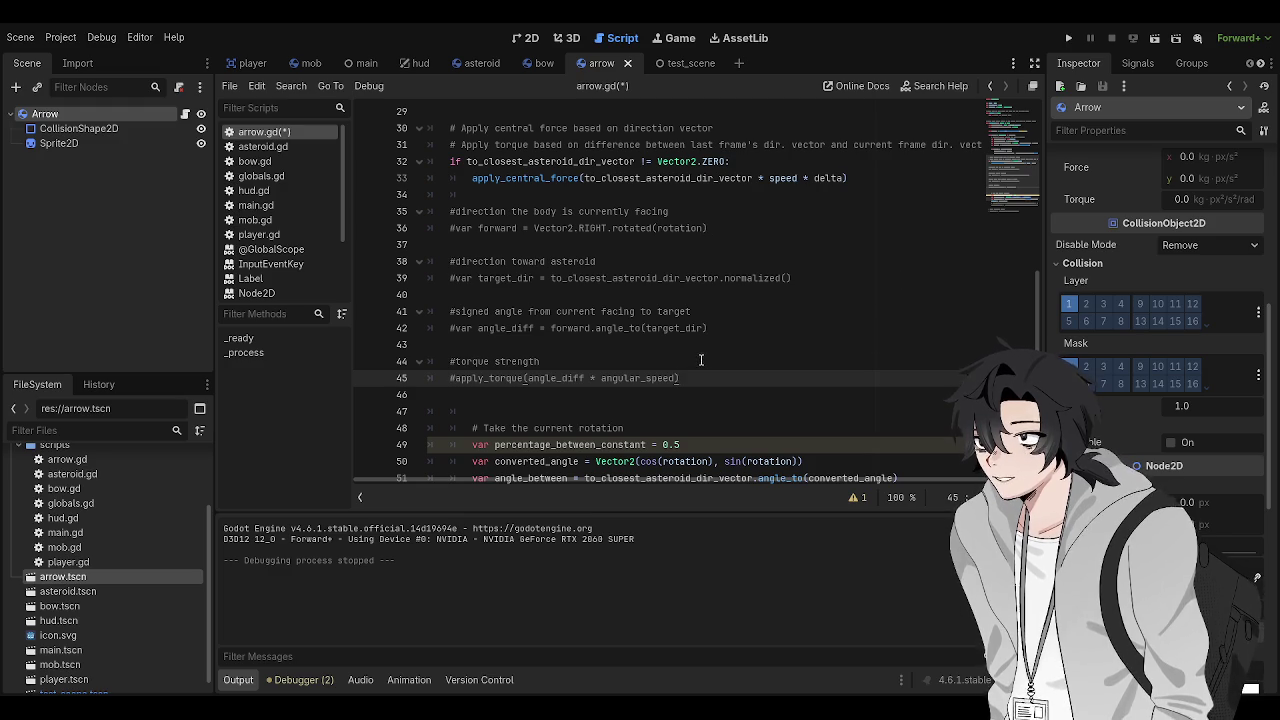
pyautogui.scroll(-2, 700, 362)
pyautogui.scroll(-3, 695, 375)
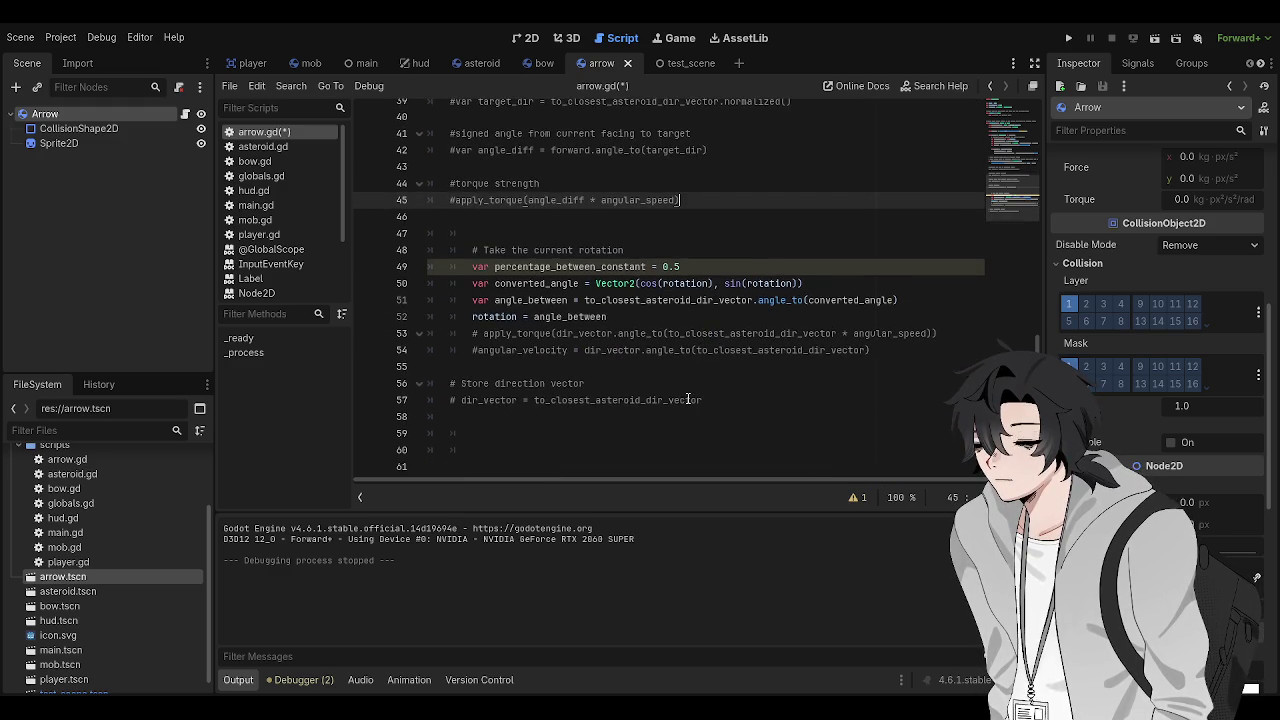
pyautogui.click(688, 398)
pyautogui.click(768, 380)
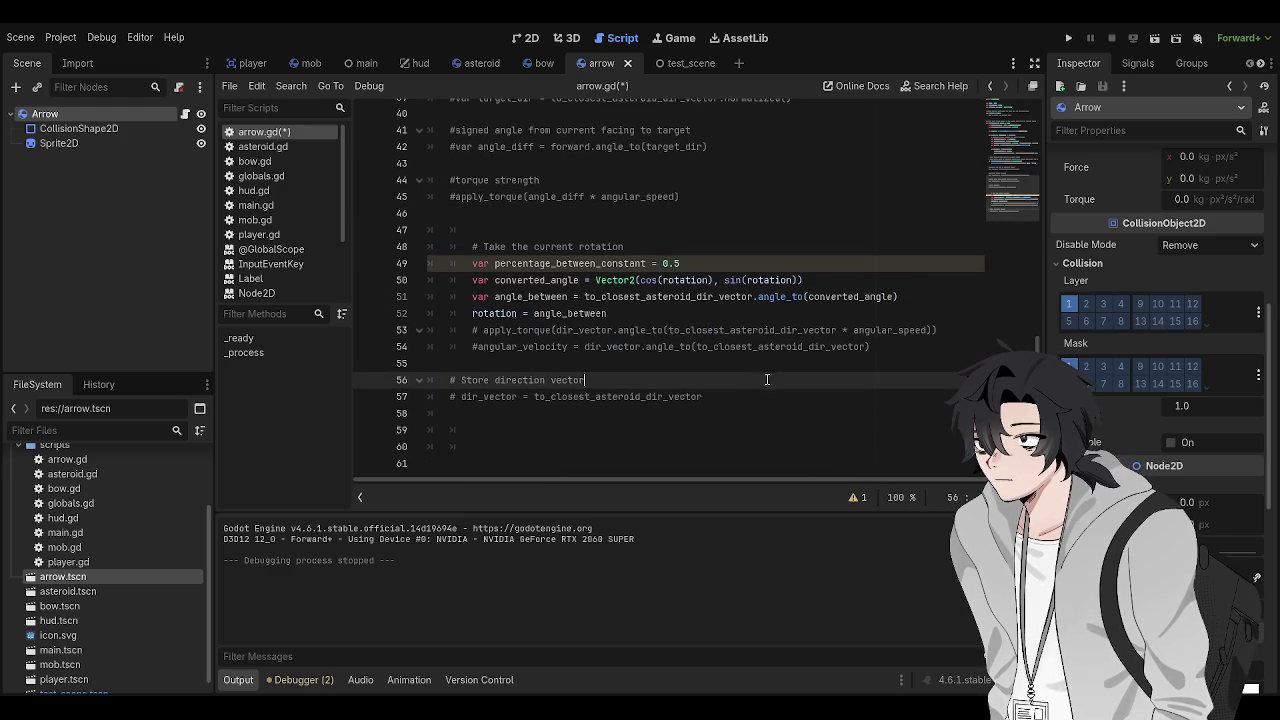
pyautogui.click(829, 324)
pyautogui.press('Up')
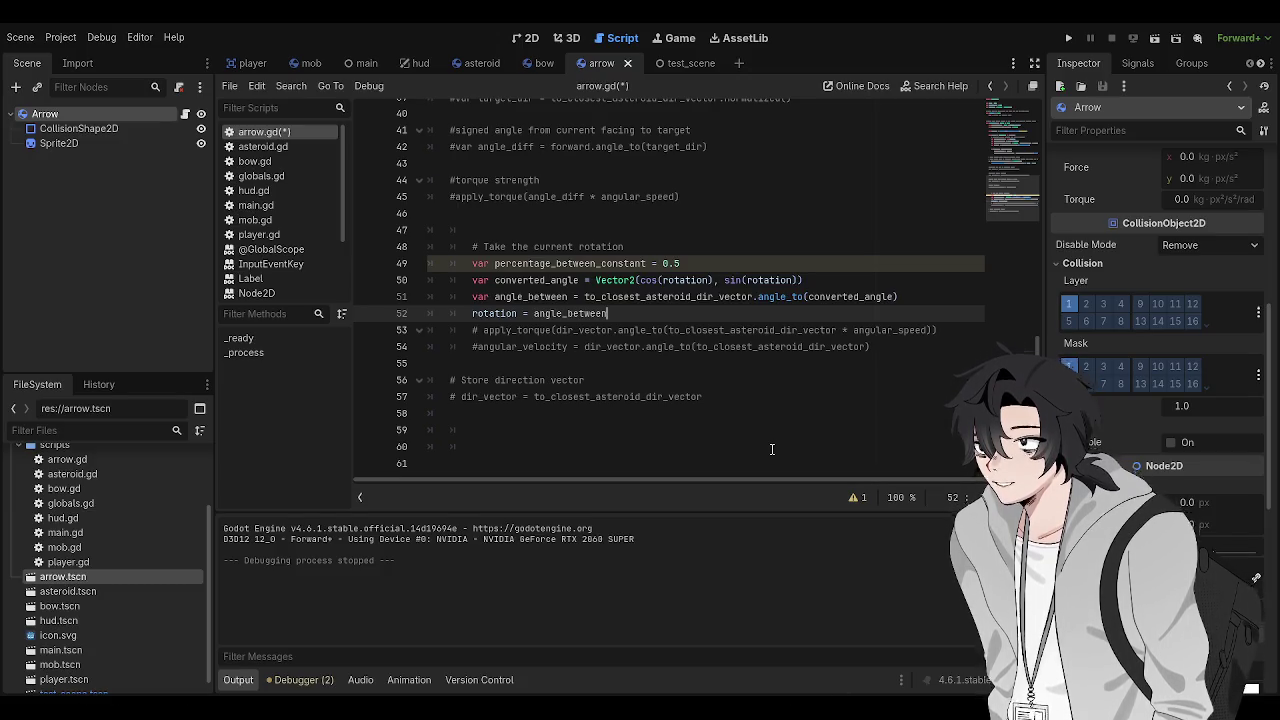
pyautogui.click(772, 448)
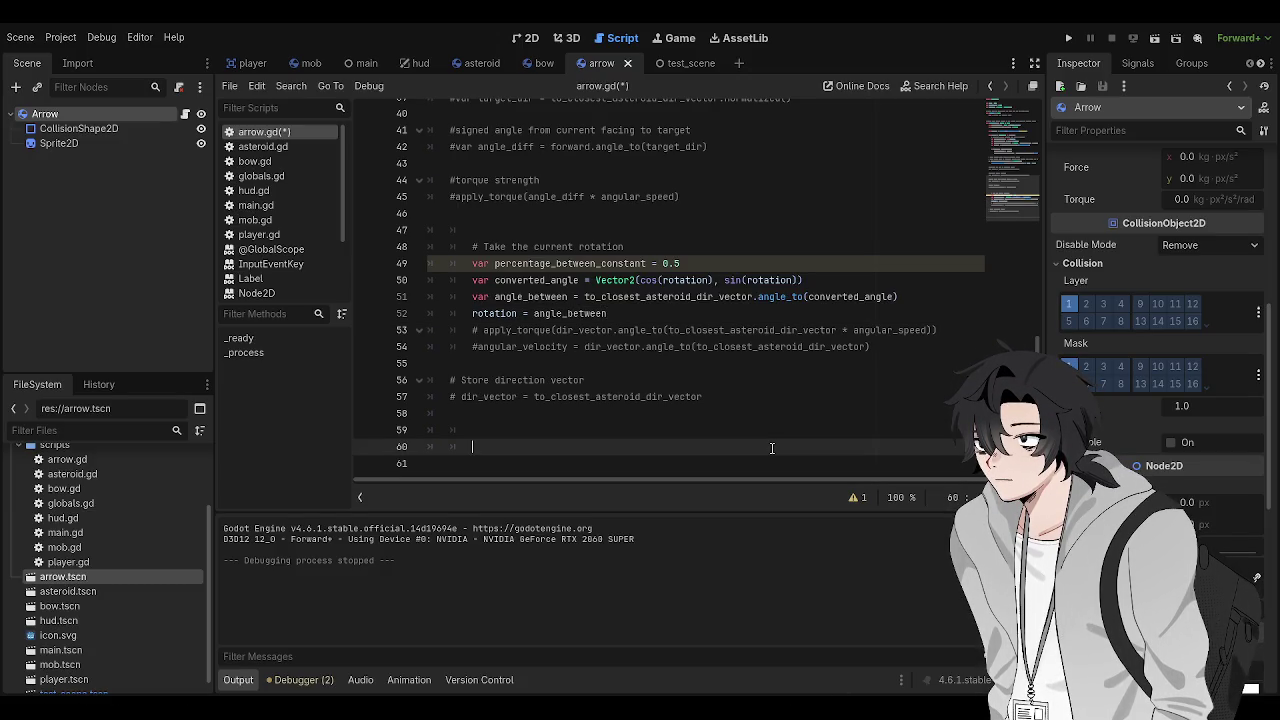
pyautogui.scroll(1, 772, 448)
pyautogui.scroll(1, 772, 448)
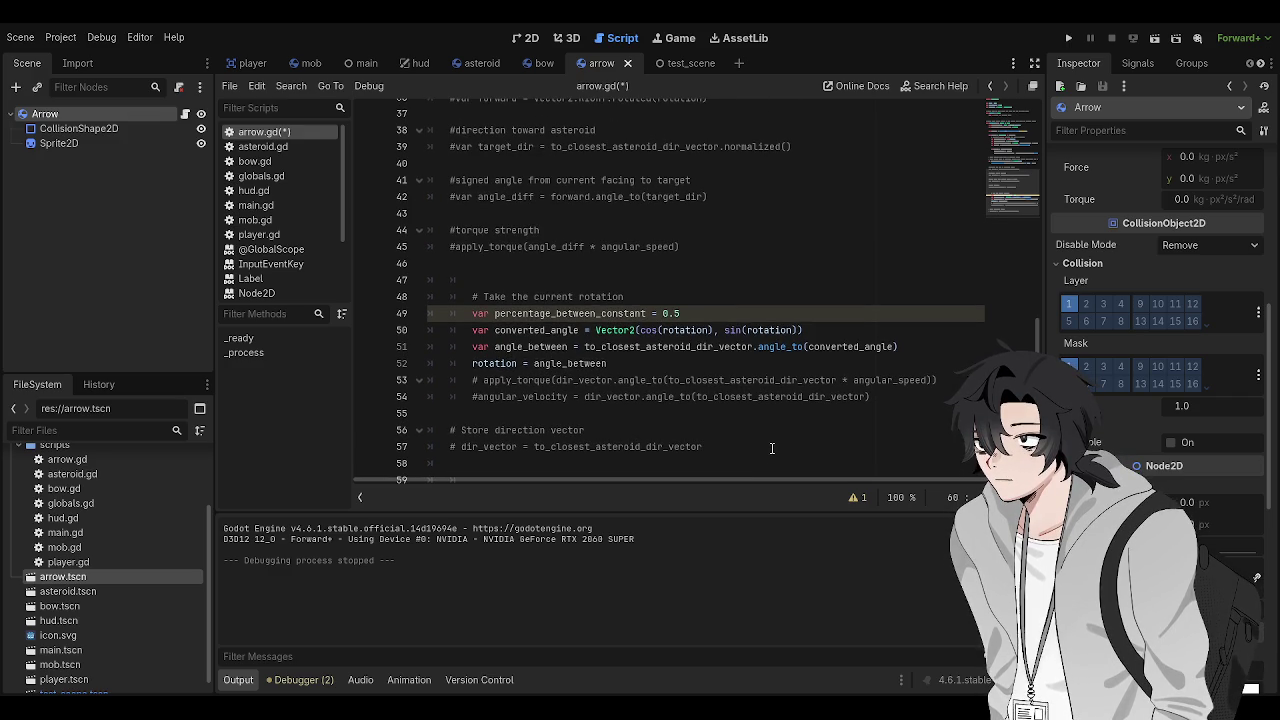
pyautogui.scroll(1, 772, 448)
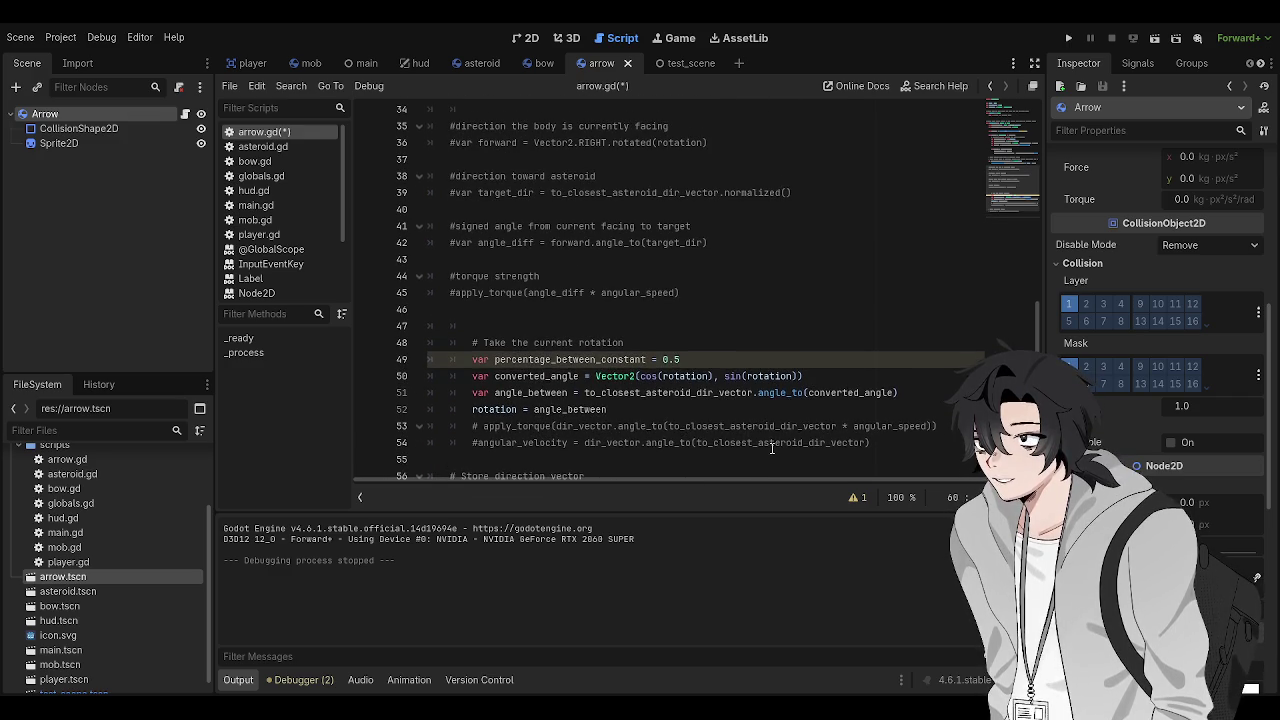
pyautogui.click(825, 420)
pyautogui.scroll(6, 825, 420)
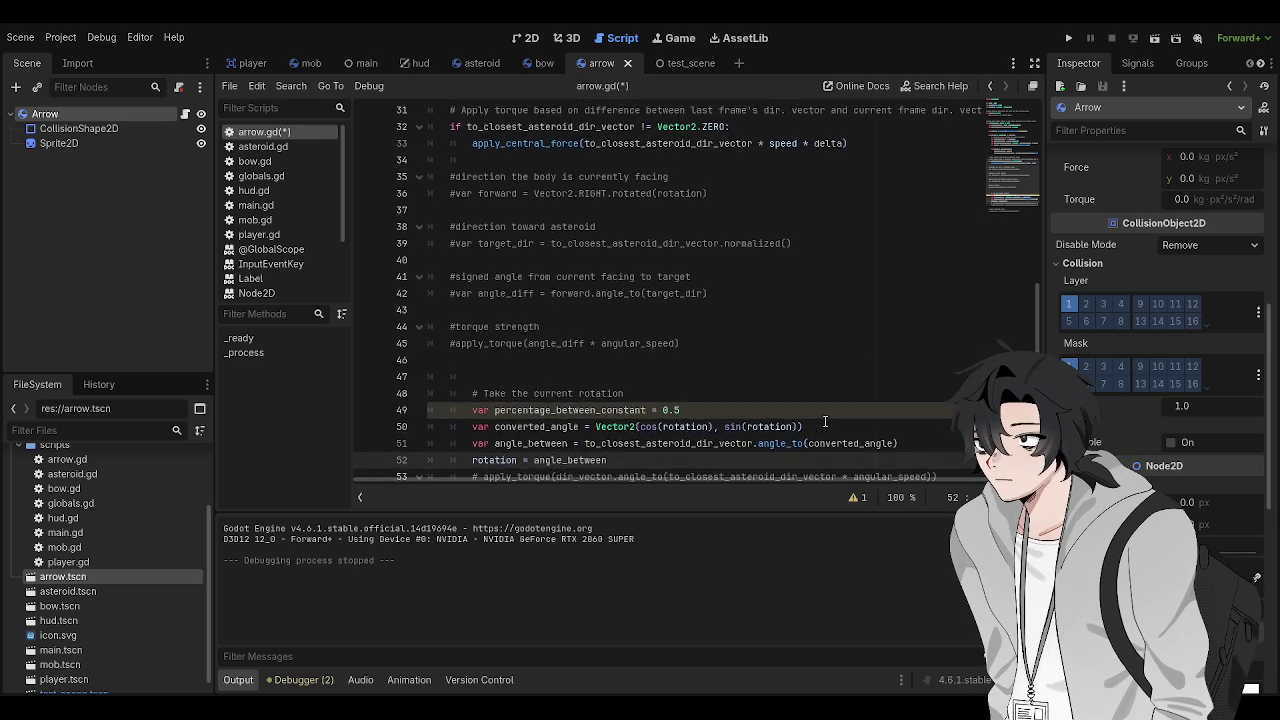
pyautogui.scroll(5, 825, 420)
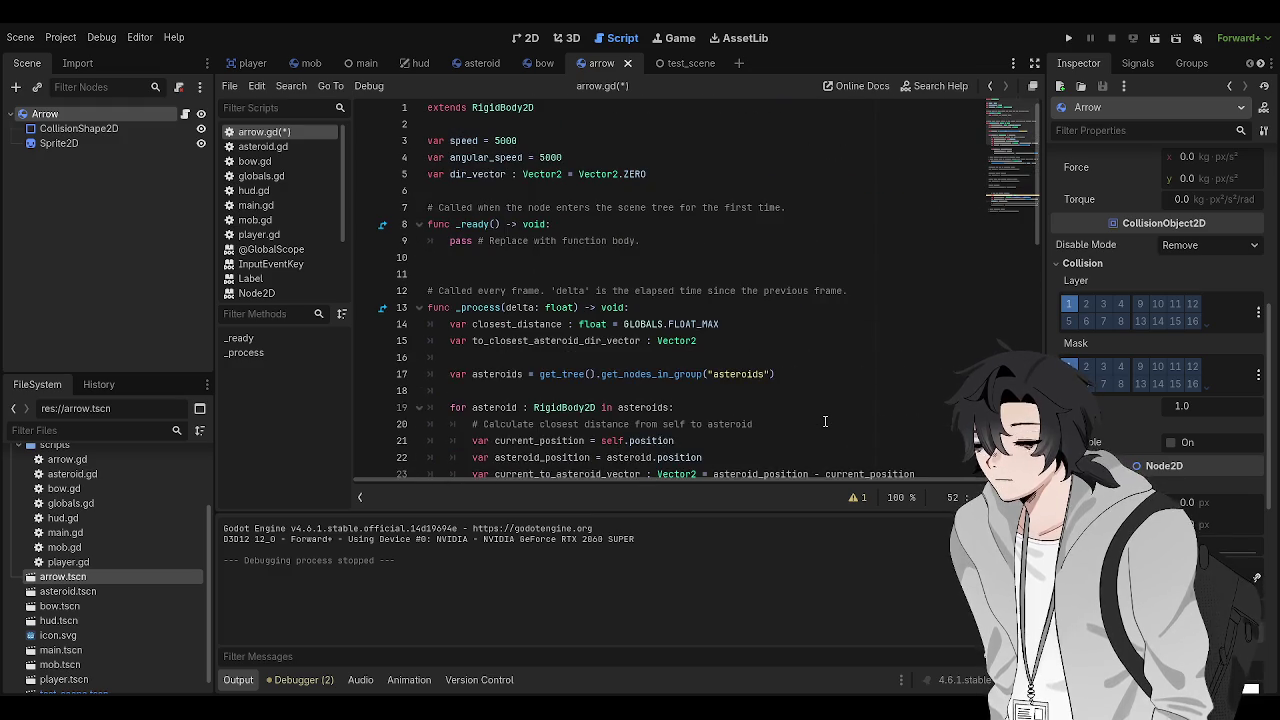
pyautogui.scroll(-2, 825, 420)
pyautogui.scroll(-4, 825, 421)
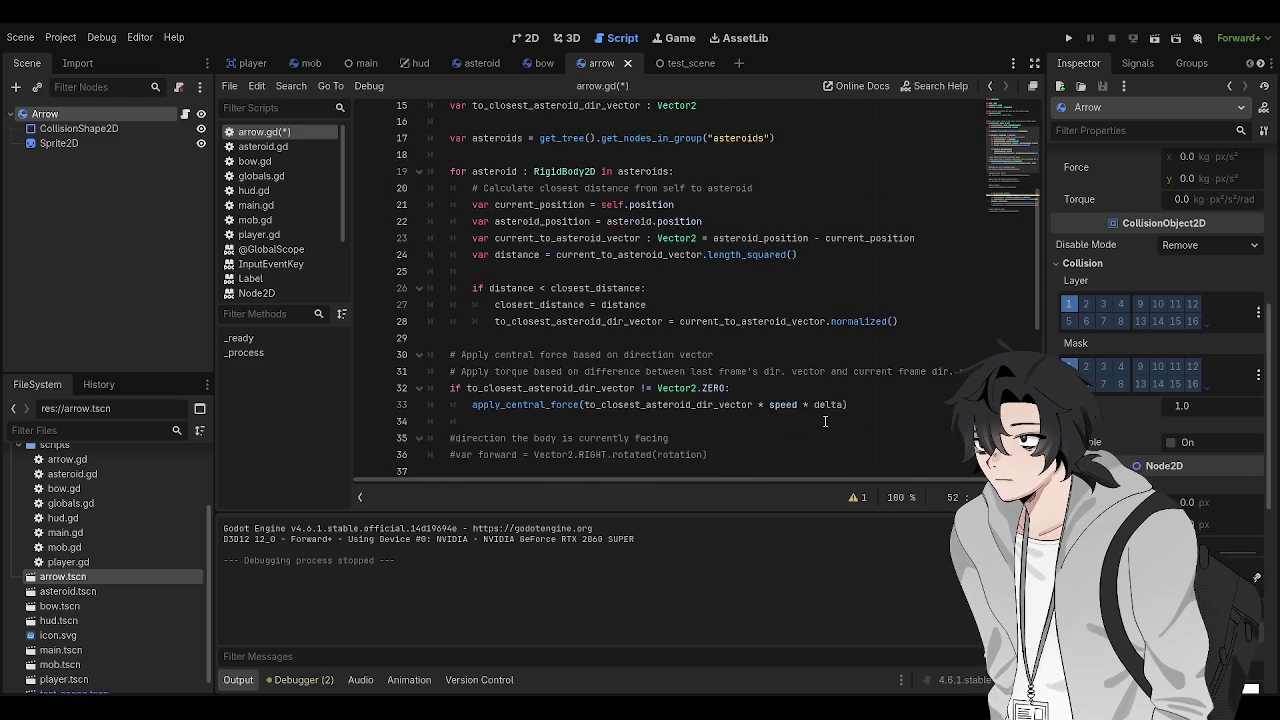
pyautogui.click(825, 421)
pyautogui.scroll(-5, 825, 421)
pyautogui.scroll(-3, 825, 421)
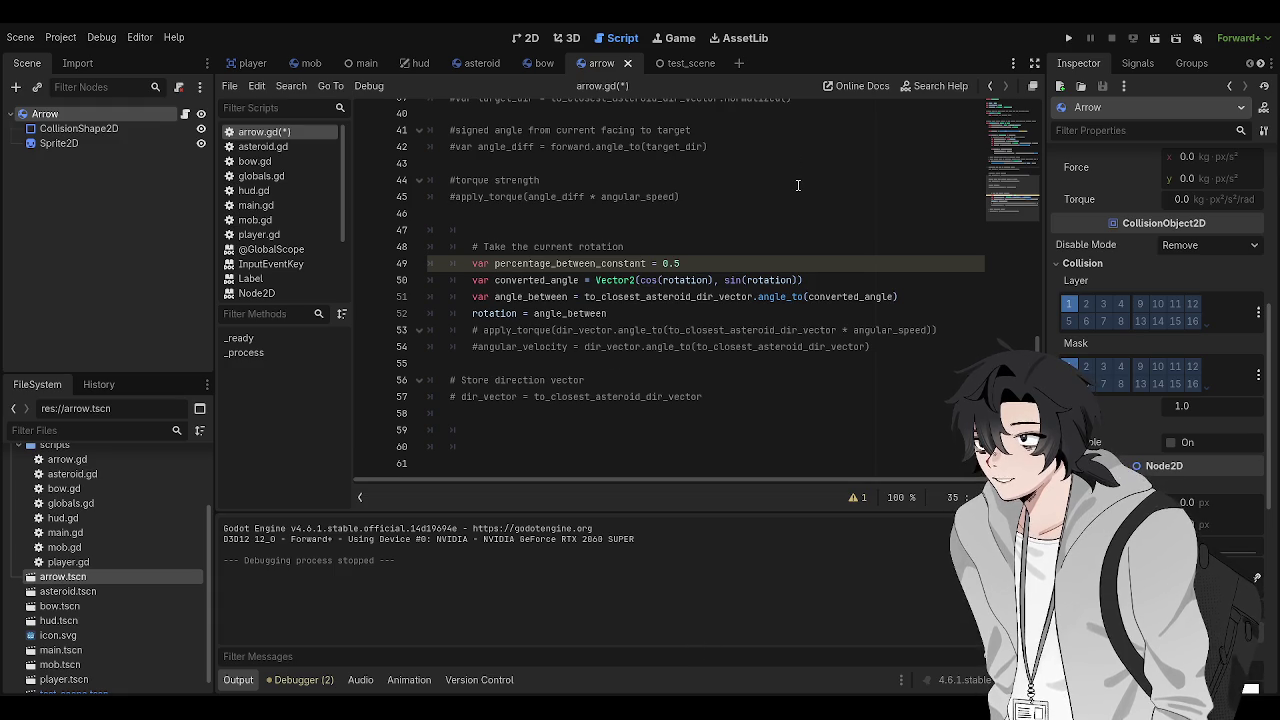
pyautogui.click(798, 185)
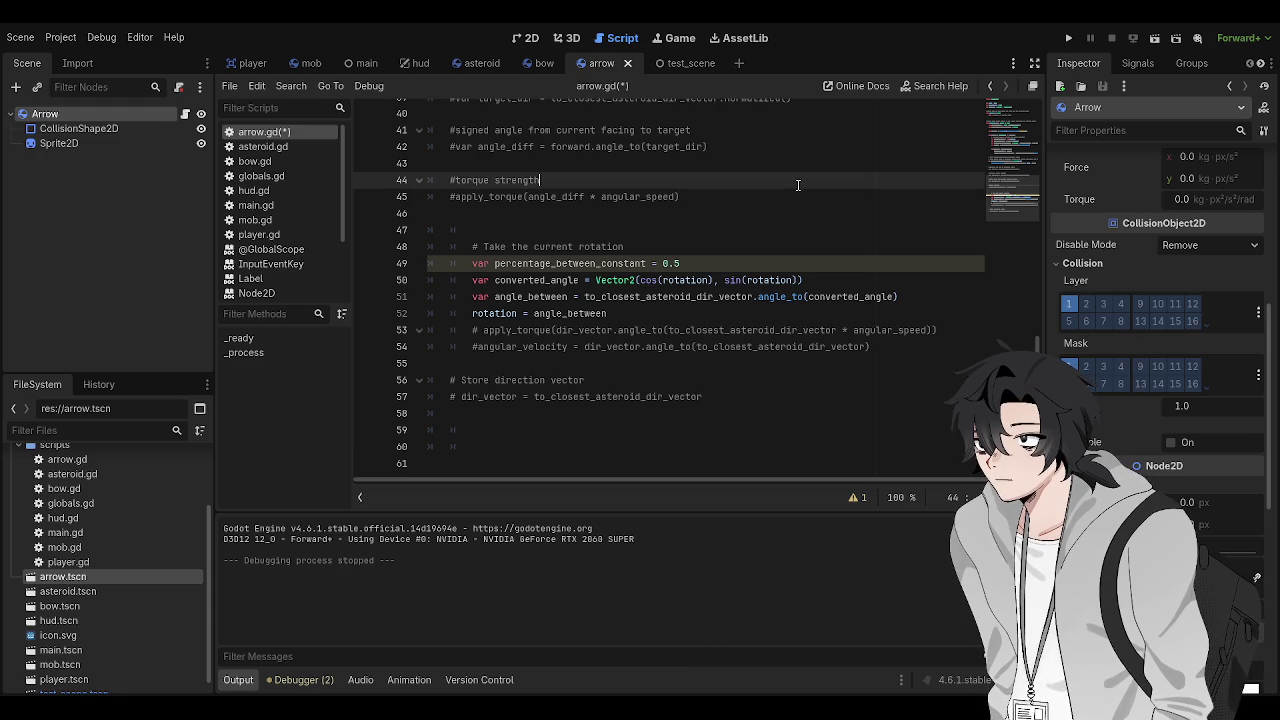